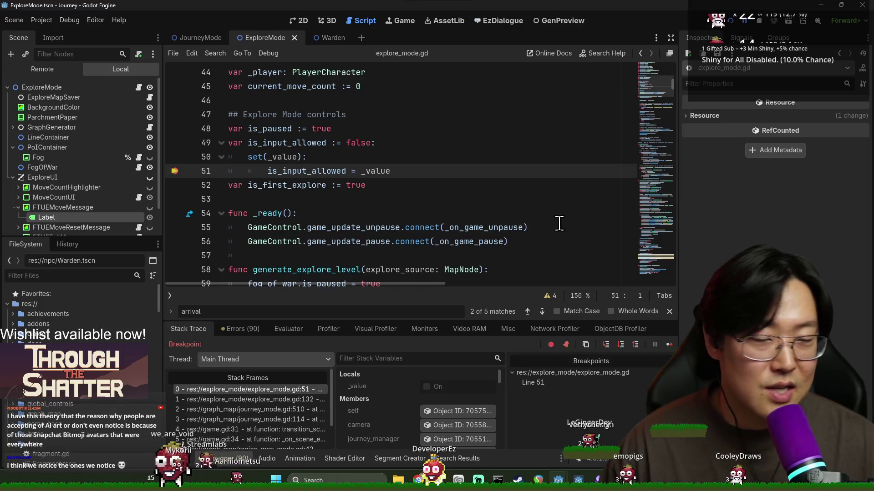
- Resume the paused Journey game from the line 51 breakpoint in explore_mode.gd
{"action": "left_click", "coordinate": [669, 345]}
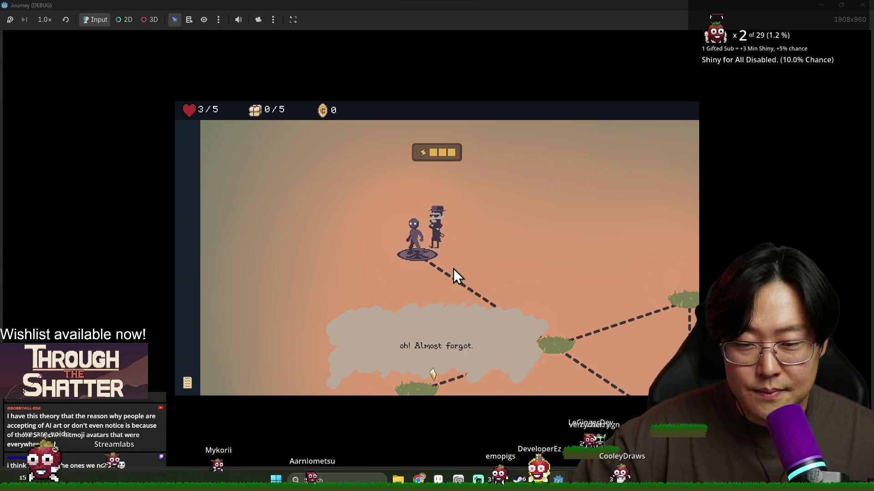
- Take the provision, get past the limited-moves and provisions tips, and move to the central location
{"action": "left_click", "coordinate": [490, 373]}
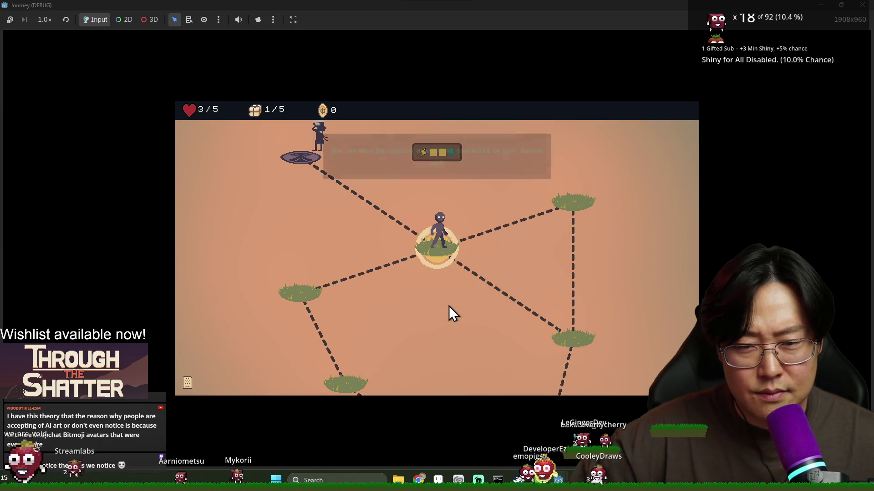
{"action": "left_click", "coordinate": [320, 184]}
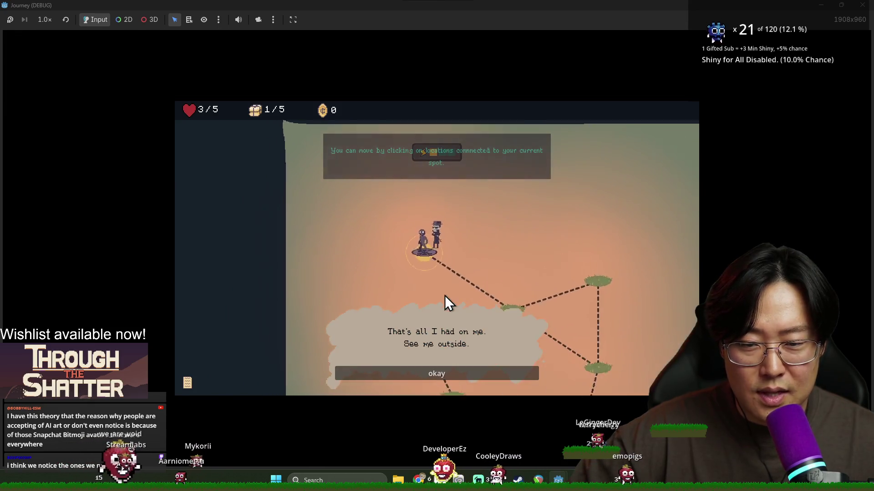
{"action": "left_click", "coordinate": [465, 373]}
{"action": "left_click", "coordinate": [455, 282]}
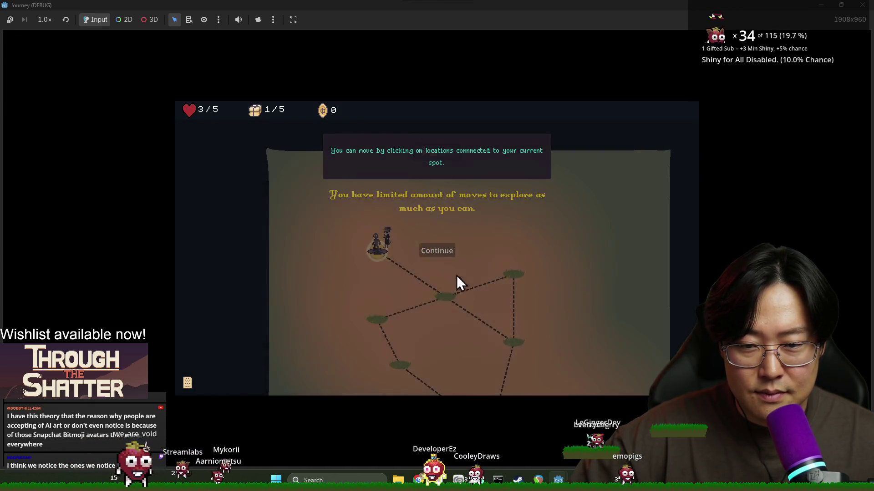
{"action": "left_click", "coordinate": [445, 295]}
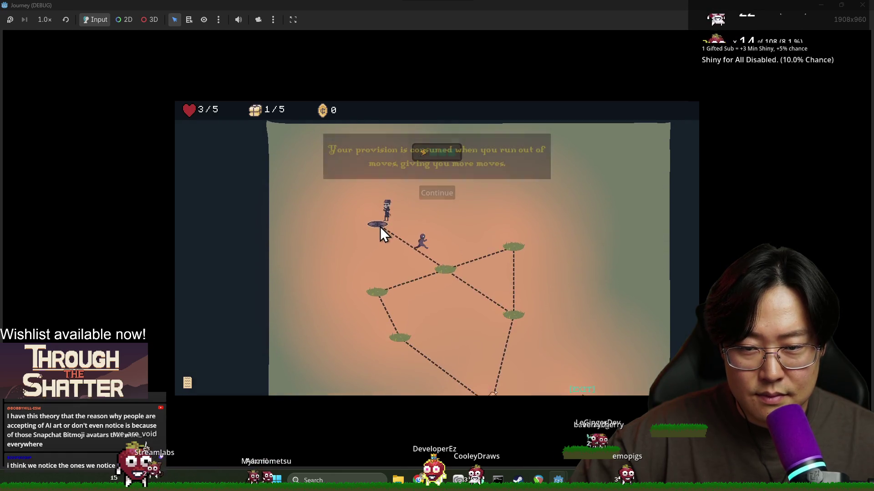
{"action": "left_click", "coordinate": [441, 193]}
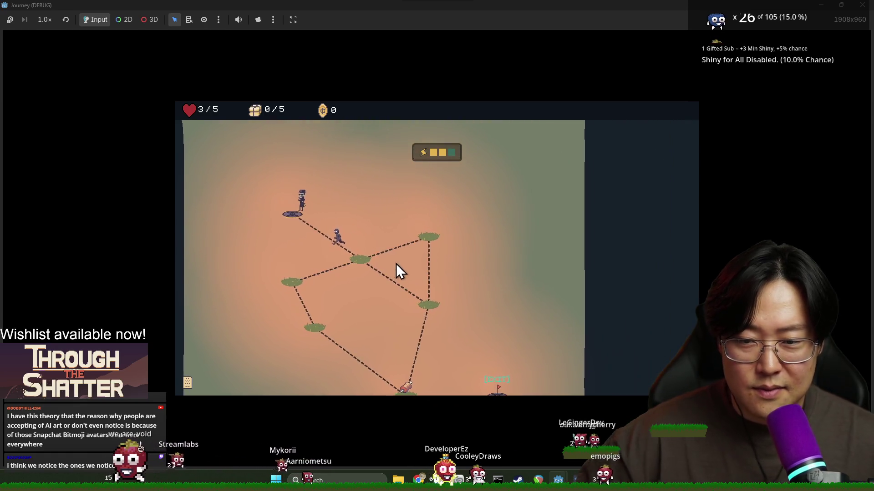
{"action": "key", "text": "alt+Tab"}
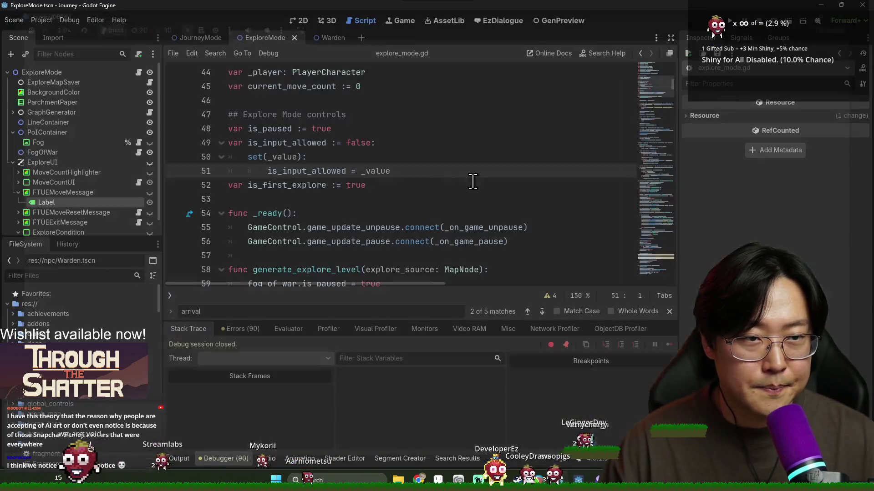
- Save explore_mode.gd, then go to the JourneyMode scene and open DialoguePanel's script DialogPanel.gd
{"action": "left_click", "coordinate": [415, 184]}
{"action": "key", "text": "ctrl+s"}
{"action": "key", "text": "ctrl+s"}
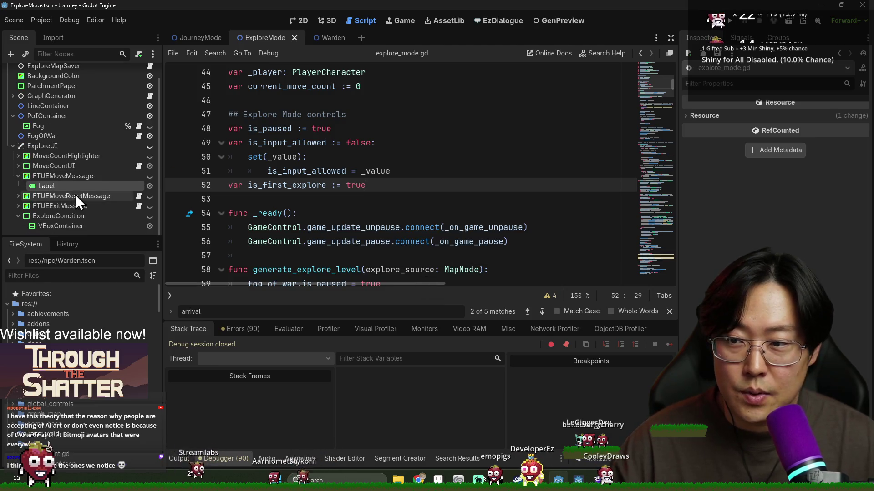
{"action": "left_click", "coordinate": [188, 38]}
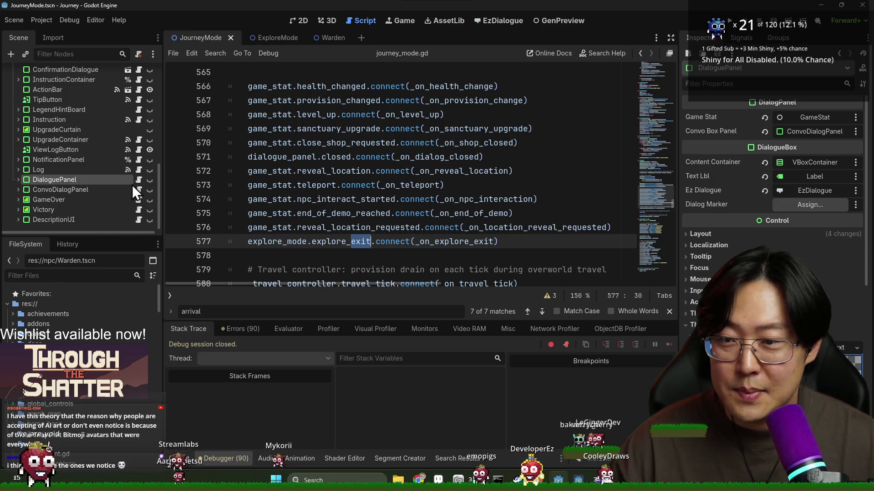
{"action": "left_click", "coordinate": [139, 180]}
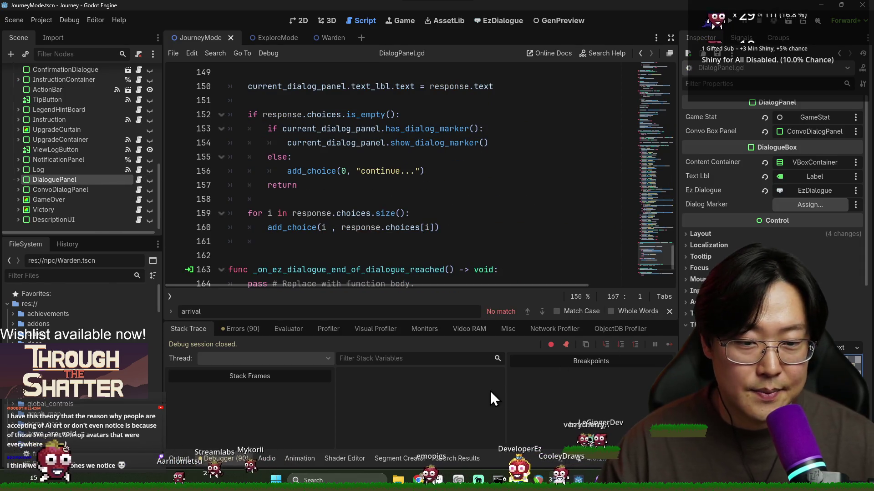
- Hide the debugger panel, close the find bar, and save DialogPanel.gd
{"action": "left_click", "coordinate": [226, 458]}
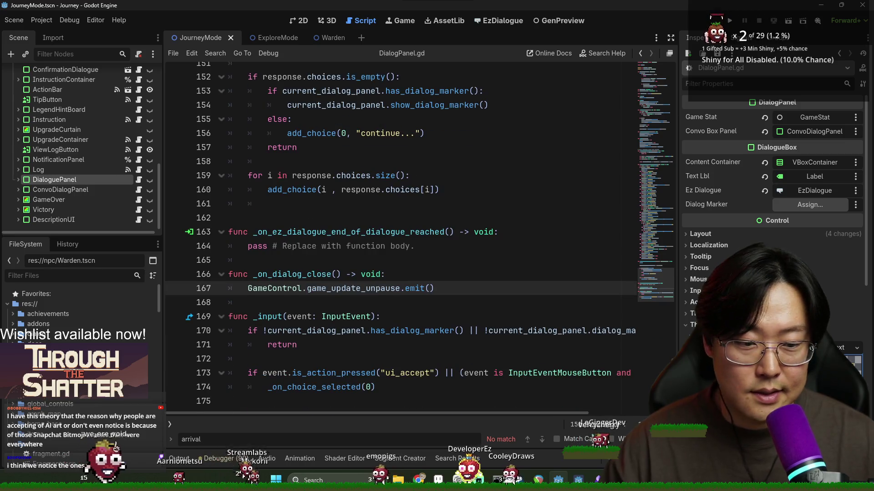
{"action": "key", "text": "Escape"}
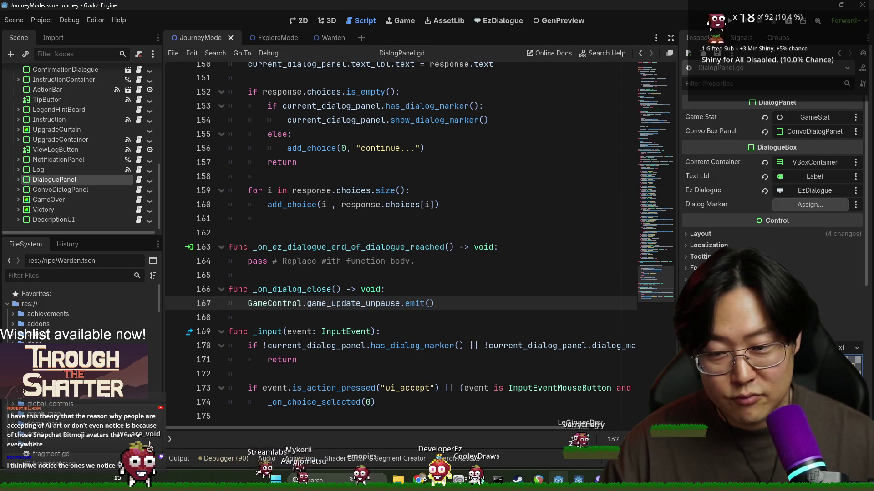
{"action": "left_click", "coordinate": [528, 347]}
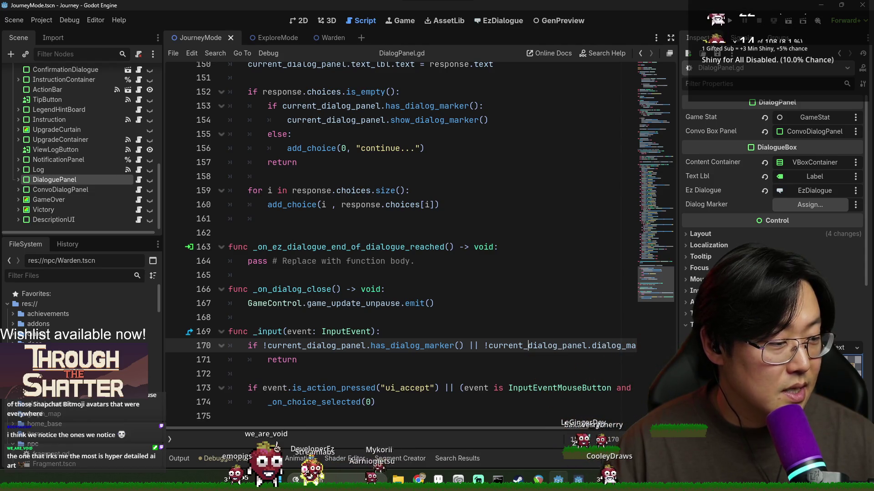
{"action": "left_click", "coordinate": [349, 306]}
{"action": "key", "text": "ctrl+s"}
- Delete the extra blank line 162 and check the empty lines at 164, 167 and 171
{"action": "left_click", "coordinate": [333, 237]}
{"action": "key", "text": "BackSpace"}
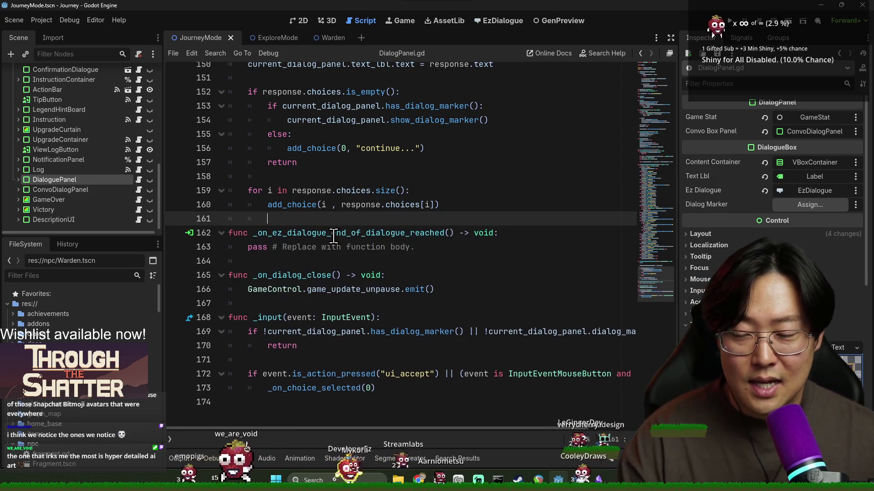
{"action": "left_click", "coordinate": [342, 260]}
{"action": "key", "text": "ctrl+s"}
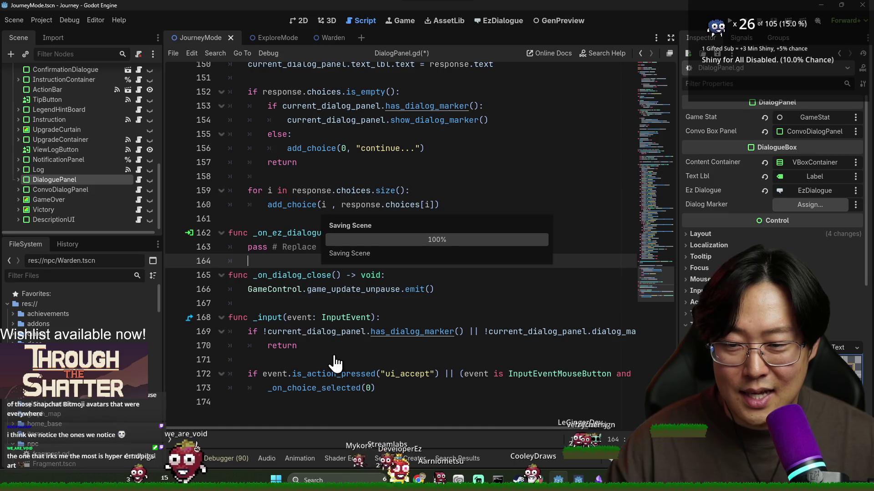
{"action": "left_click", "coordinate": [273, 303]}
{"action": "left_click", "coordinate": [293, 358]}
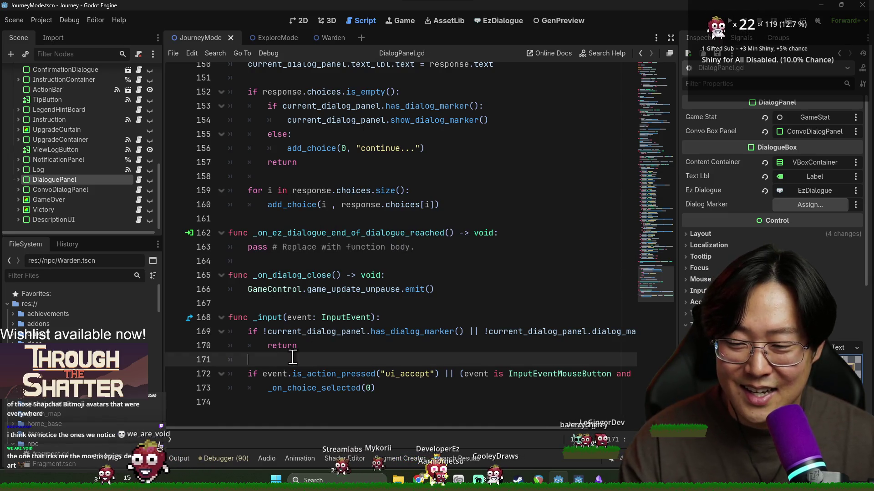
{"action": "left_click", "coordinate": [281, 265]}
{"action": "left_click", "coordinate": [325, 303]}
{"action": "key", "text": "ctrl+s"}
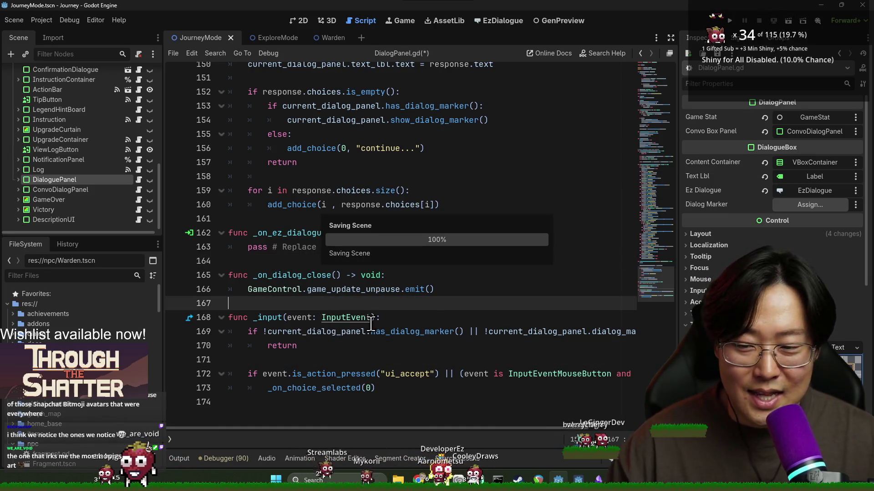
{"action": "left_click", "coordinate": [351, 359]}
{"action": "key", "text": "ctrl+s"}
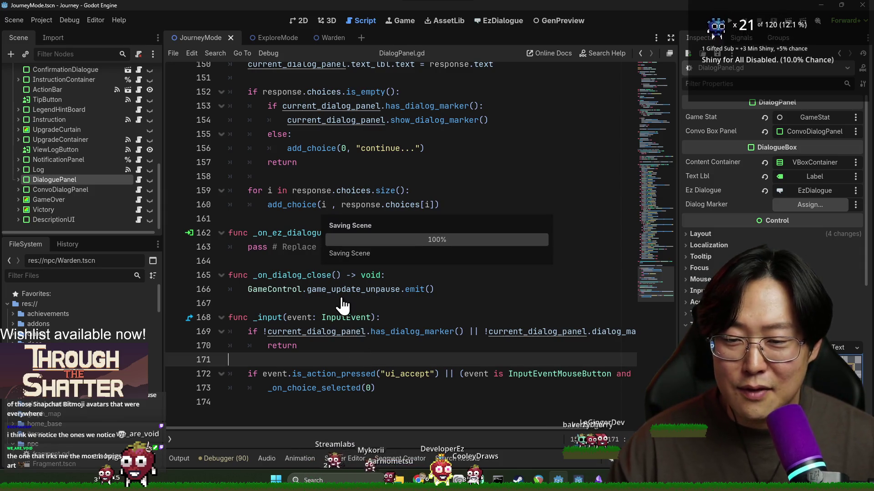
{"action": "left_click", "coordinate": [336, 304]}
{"action": "scroll", "coordinate": [330, 279], "scroll_direction": "up", "scroll_amount": 3}
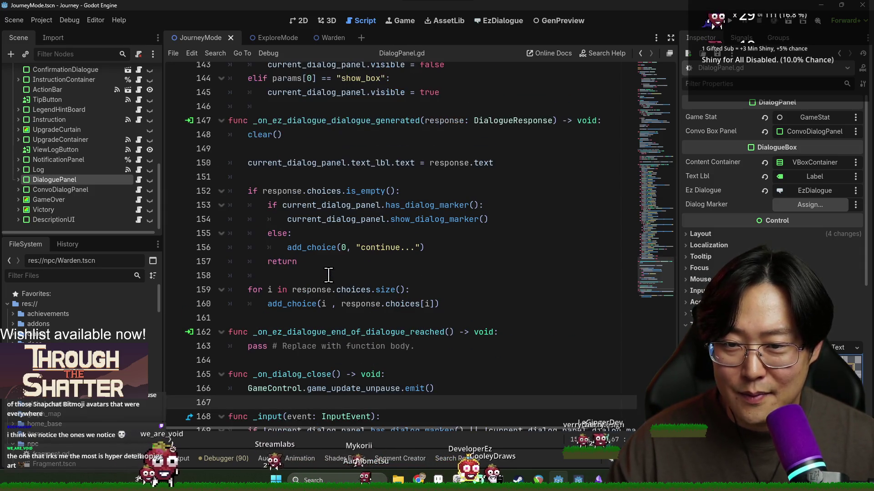
- Check the blank lines near 146 and 158 and the clear function, saving DialogPanel.gd
{"action": "left_click", "coordinate": [323, 275]}
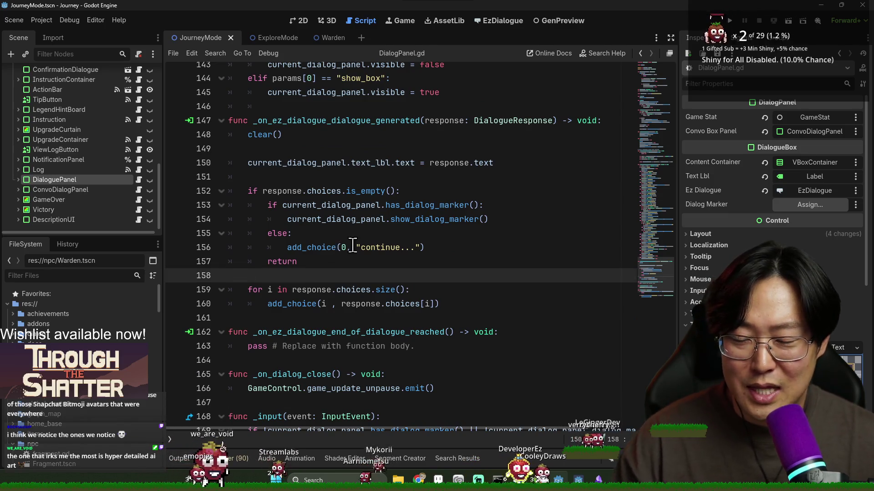
{"action": "key", "text": "ctrl+s"}
{"action": "scroll", "coordinate": [310, 228], "scroll_direction": "up", "scroll_amount": 2}
{"action": "left_click", "coordinate": [323, 192]}
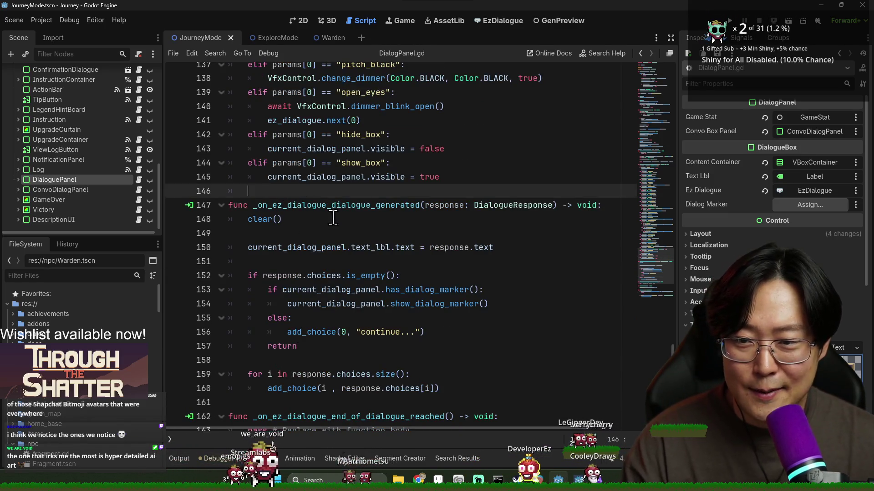
{"action": "scroll", "coordinate": [369, 243], "scroll_direction": "up", "scroll_amount": 3}
{"action": "key", "text": "ctrl+s"}
{"action": "scroll", "coordinate": [378, 296], "scroll_direction": "down", "scroll_amount": 7}
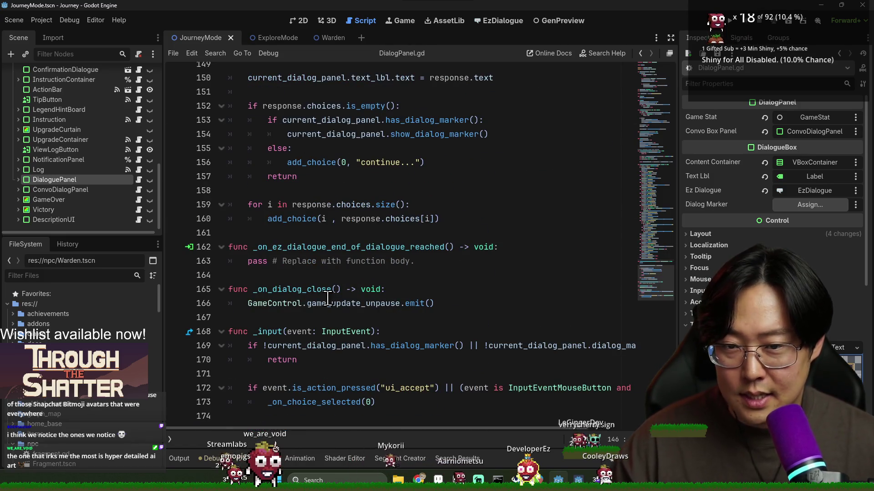
{"action": "scroll", "coordinate": [341, 296], "scroll_direction": "up", "scroll_amount": 20}
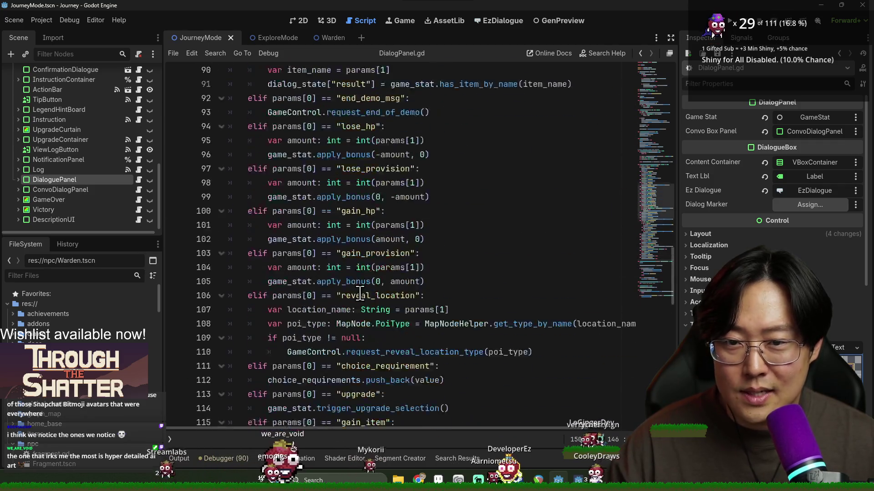
{"action": "scroll", "coordinate": [364, 294], "scroll_direction": "up", "scroll_amount": 20}
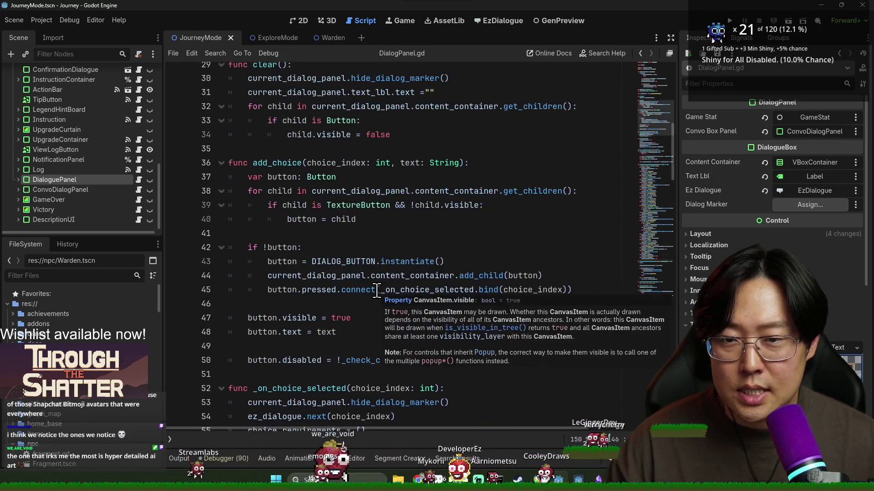
{"action": "scroll", "coordinate": [379, 290], "scroll_direction": "up", "scroll_amount": 9}
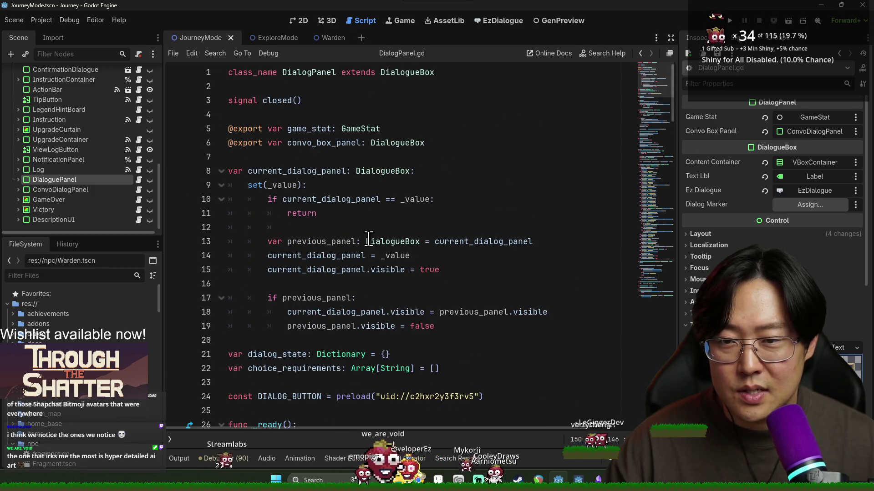
{"action": "scroll", "coordinate": [323, 287], "scroll_direction": "down", "scroll_amount": 6}
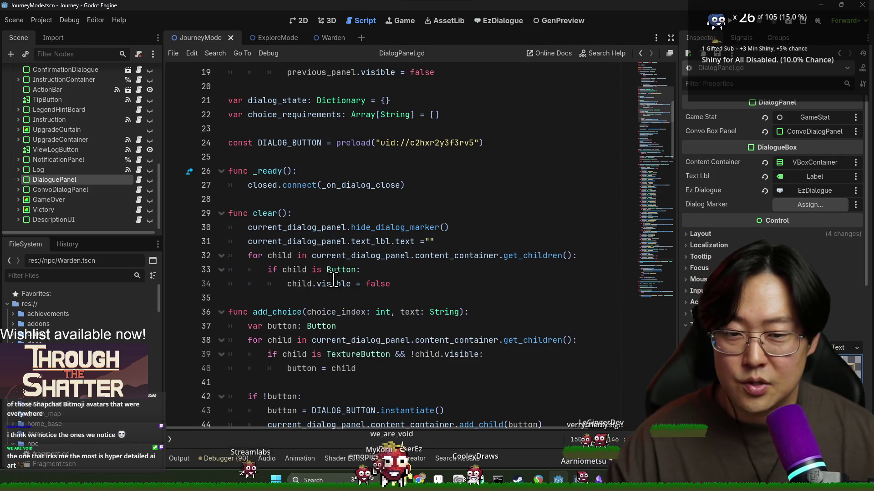
{"action": "left_click", "coordinate": [449, 256]}
{"action": "key", "text": "ctrl+s"}
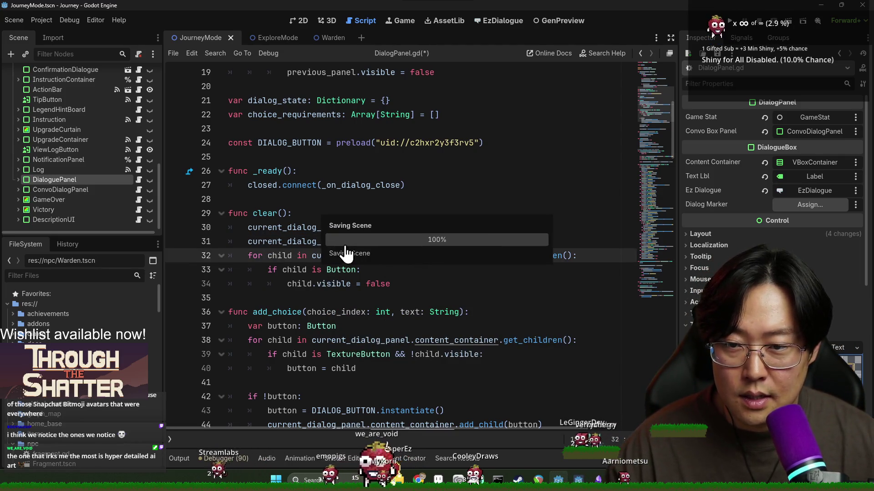
- Review the add_choice setup, _on_choice_selected and _check_choice_requirement code, then save the script
{"action": "scroll", "coordinate": [341, 278], "scroll_direction": "up", "scroll_amount": 4}
{"action": "scroll", "coordinate": [339, 287], "scroll_direction": "down", "scroll_amount": 2}
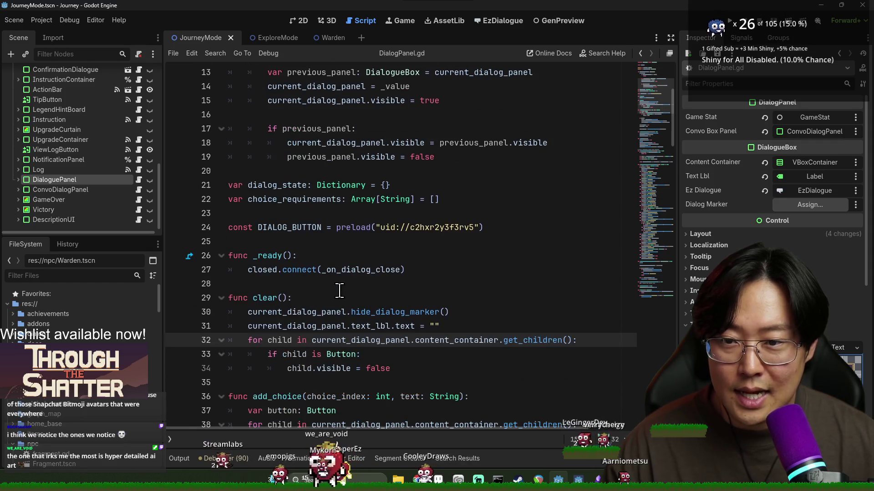
{"action": "left_click", "coordinate": [340, 286]}
{"action": "scroll", "coordinate": [336, 227], "scroll_direction": "down", "scroll_amount": 2}
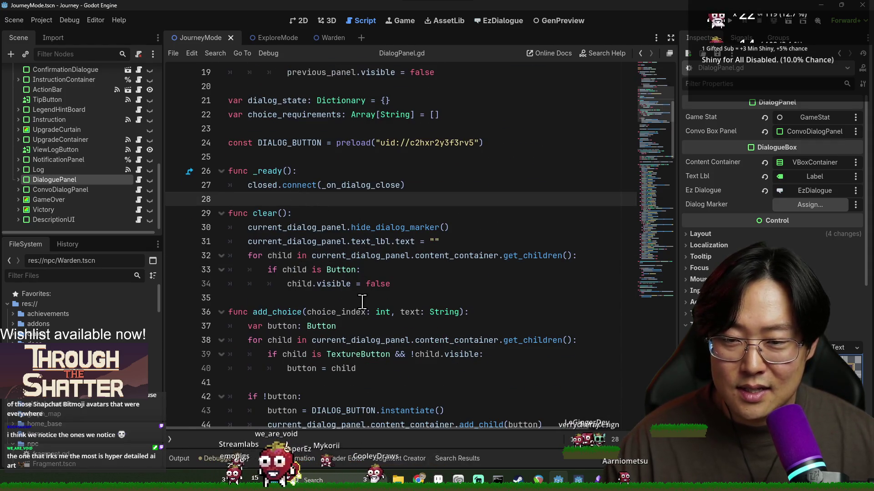
{"action": "scroll", "coordinate": [360, 298], "scroll_direction": "down", "scroll_amount": 4}
{"action": "left_click", "coordinate": [328, 286]}
{"action": "scroll", "coordinate": [318, 300], "scroll_direction": "down", "scroll_amount": 2}
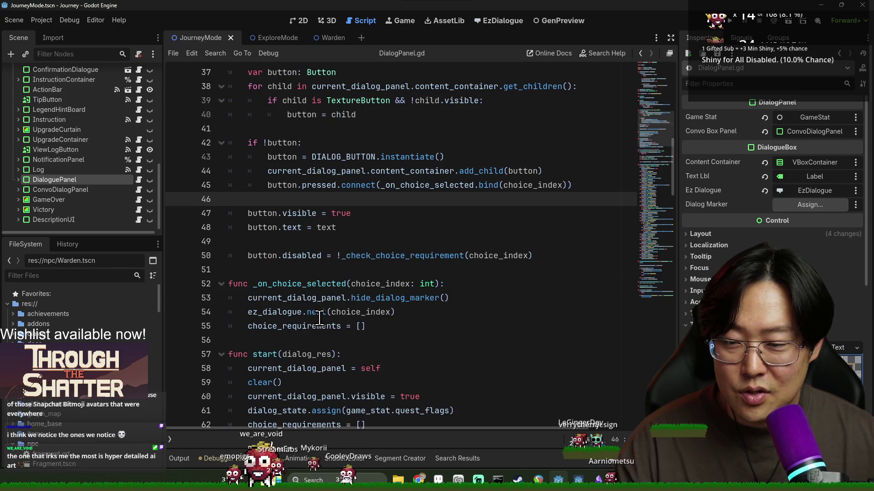
{"action": "left_click", "coordinate": [282, 264]}
{"action": "scroll", "coordinate": [280, 262], "scroll_direction": "down", "scroll_amount": 3}
{"action": "left_click", "coordinate": [261, 212]}
{"action": "scroll", "coordinate": [289, 270], "scroll_direction": "down", "scroll_amount": 2}
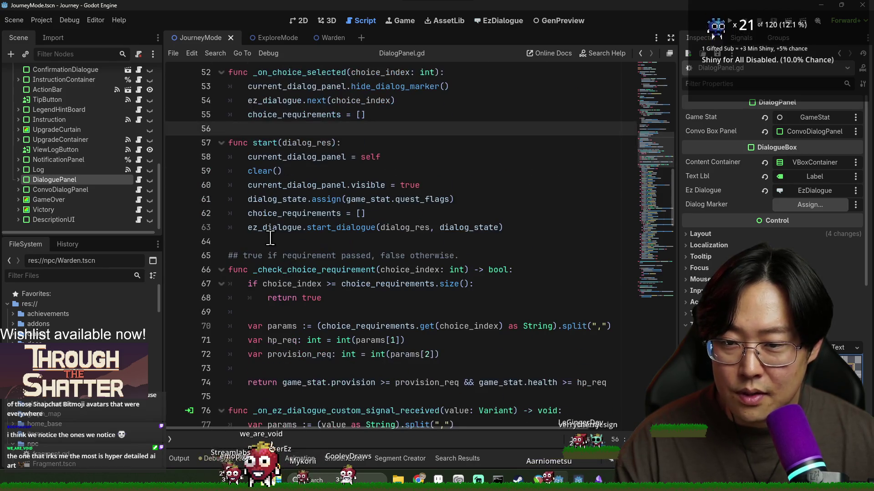
{"action": "left_click", "coordinate": [270, 238]}
{"action": "scroll", "coordinate": [271, 238], "scroll_direction": "down", "scroll_amount": 4}
{"action": "left_click", "coordinate": [265, 226]}
{"action": "key", "text": "Up"}
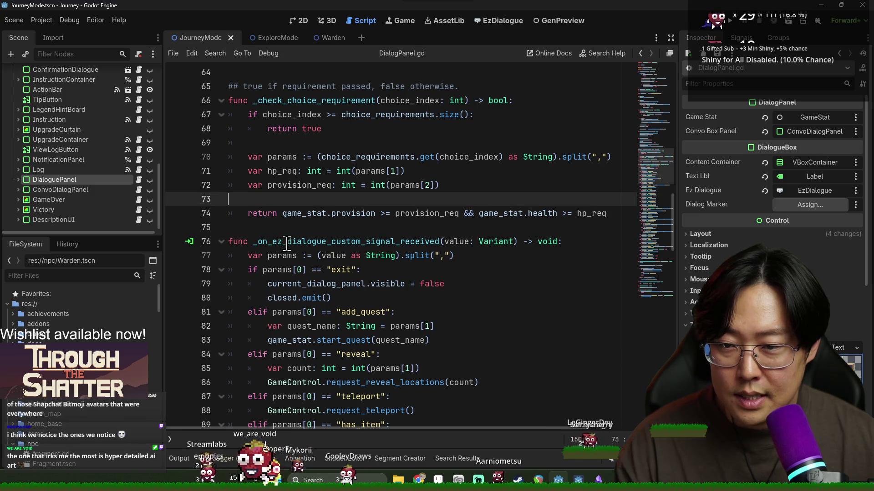
{"action": "key", "text": "ctrl+s"}
{"action": "scroll", "coordinate": [287, 300], "scroll_direction": "down", "scroll_amount": 20}
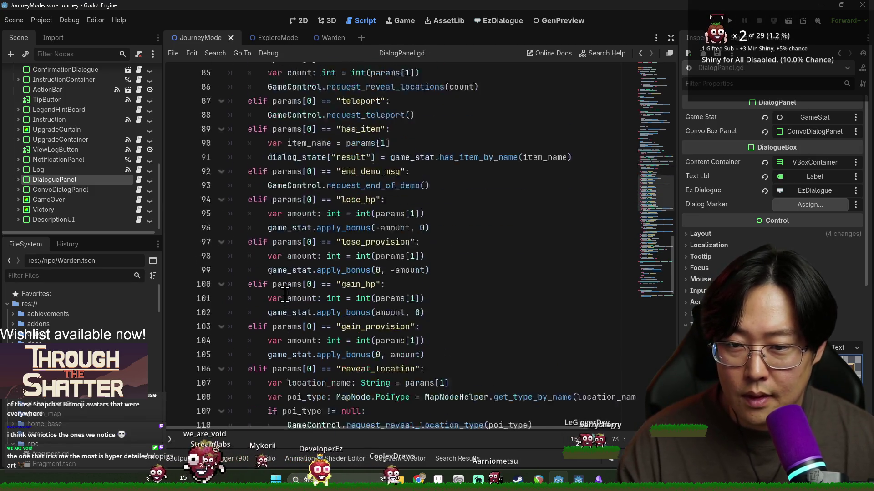
{"action": "scroll", "coordinate": [276, 301], "scroll_direction": "down", "scroll_amount": 2}
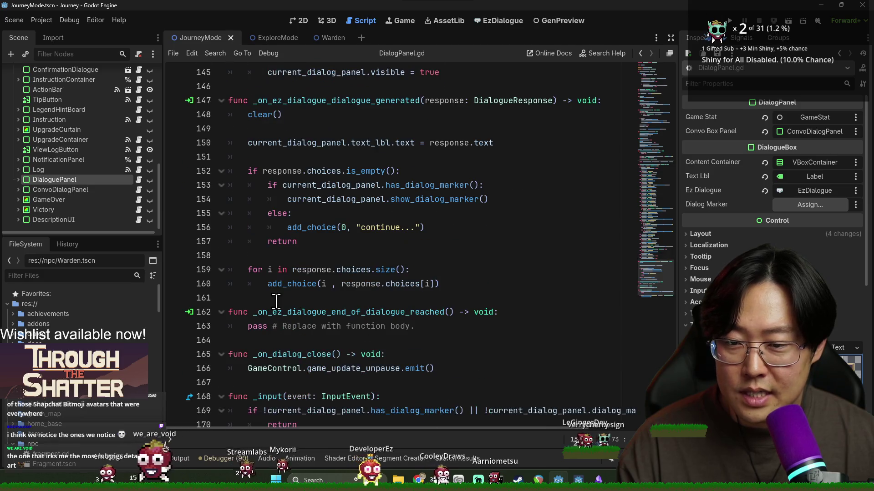
{"action": "scroll", "coordinate": [291, 300], "scroll_direction": "down", "scroll_amount": 2}
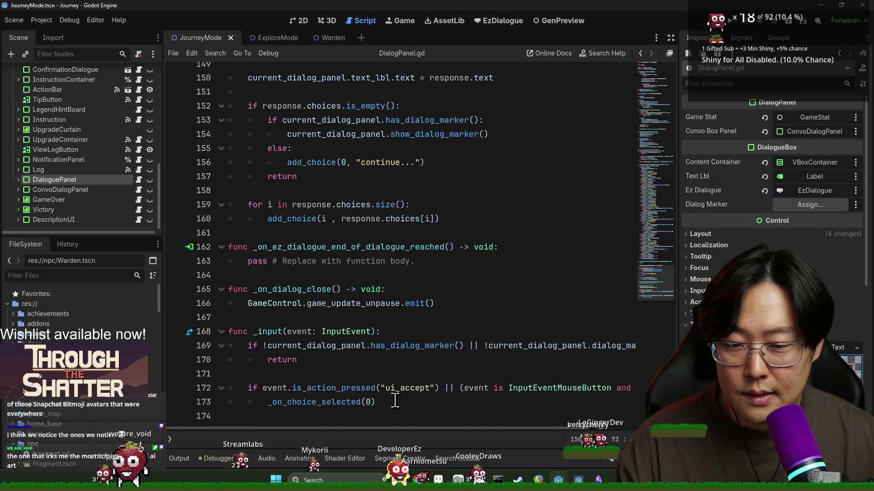
{"action": "scroll", "coordinate": [362, 389], "scroll_direction": "up", "scroll_amount": 12}
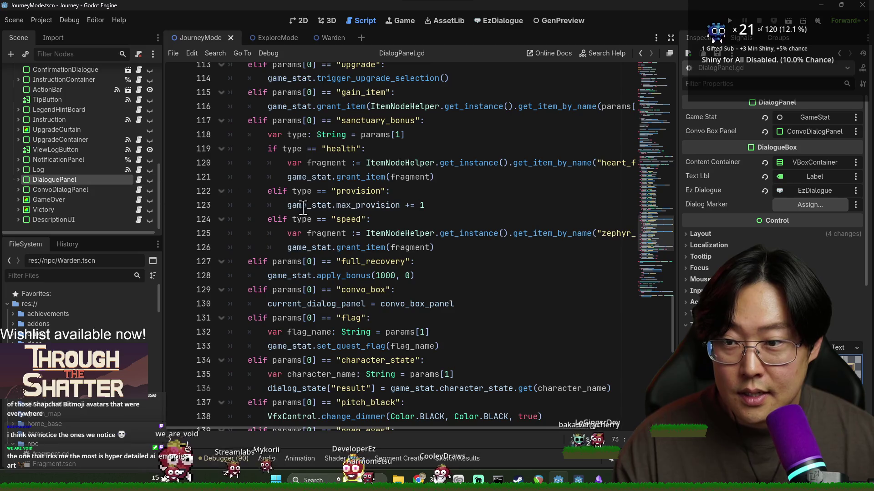
{"action": "scroll", "coordinate": [303, 209], "scroll_direction": "down", "scroll_amount": 12}
{"action": "scroll", "coordinate": [357, 249], "scroll_direction": "up", "scroll_amount": 1}
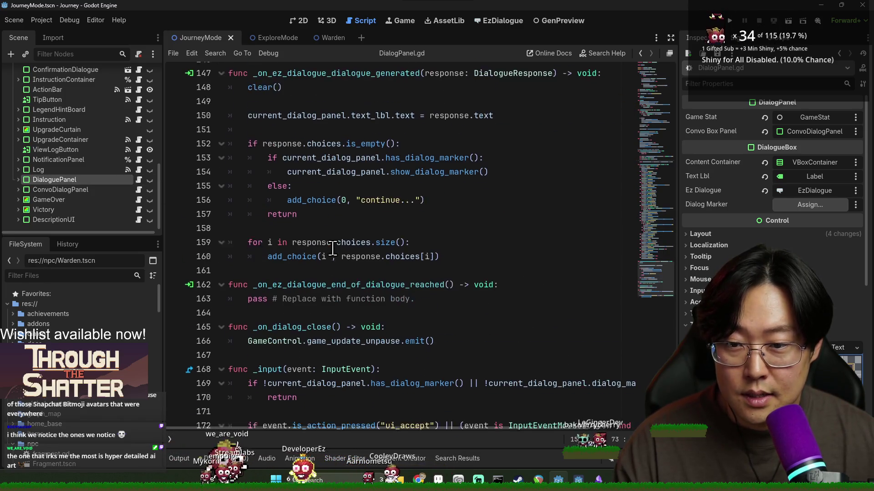
{"action": "scroll", "coordinate": [347, 267], "scroll_direction": "up", "scroll_amount": 5}
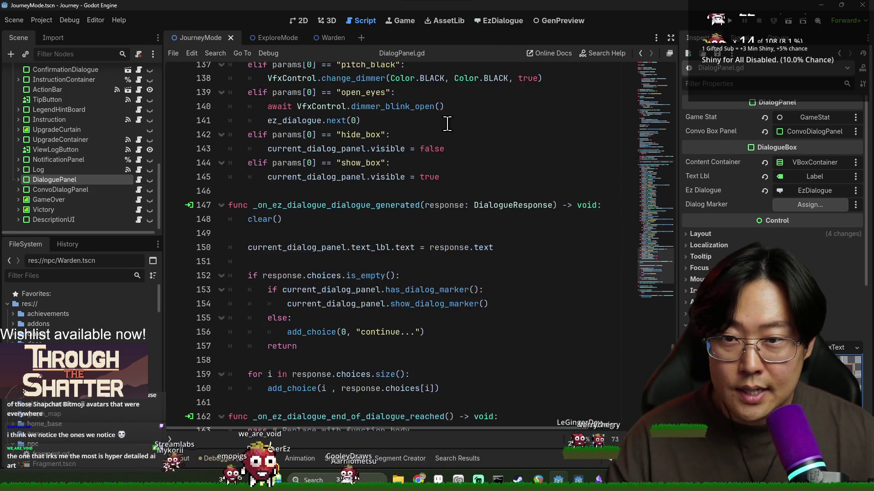
- Inspect the open_eyes handler's await dimmer_blink_open and ez_dialogue lines 140-141
{"action": "left_click", "coordinate": [365, 177]}
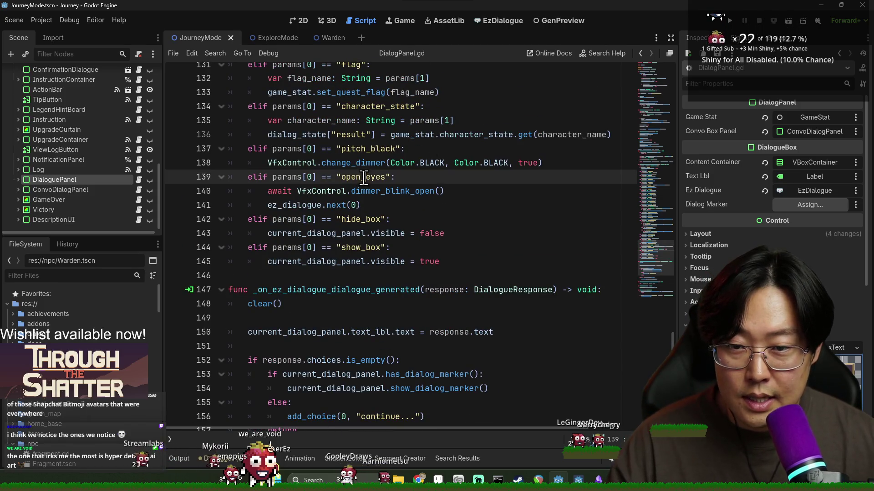
{"action": "left_click", "coordinate": [287, 192]}
{"action": "double_click", "coordinate": [319, 205]}
{"action": "left_click", "coordinate": [276, 191]}
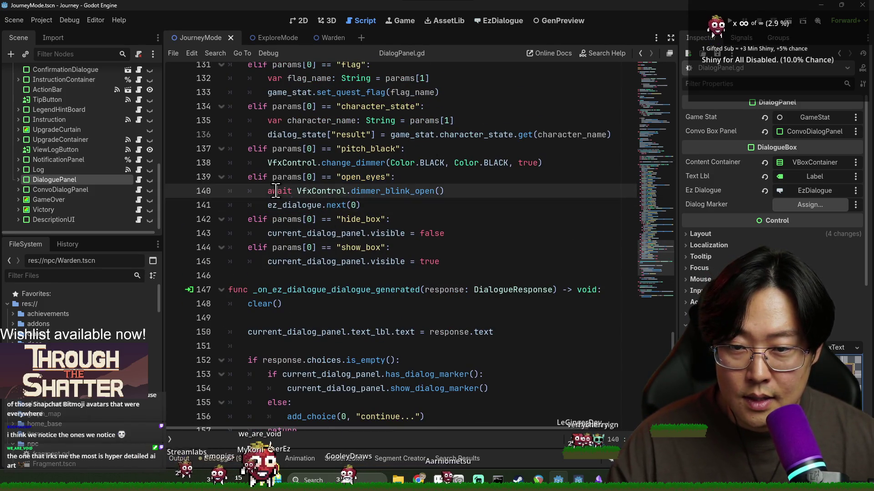
{"action": "double_click", "coordinate": [297, 207]}
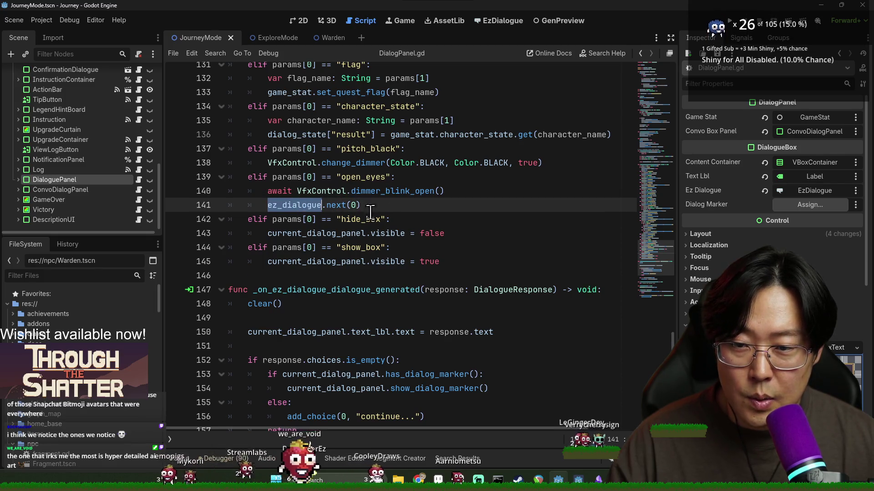
{"action": "triple_click", "coordinate": [353, 194]}
{"action": "double_click", "coordinate": [280, 191]}
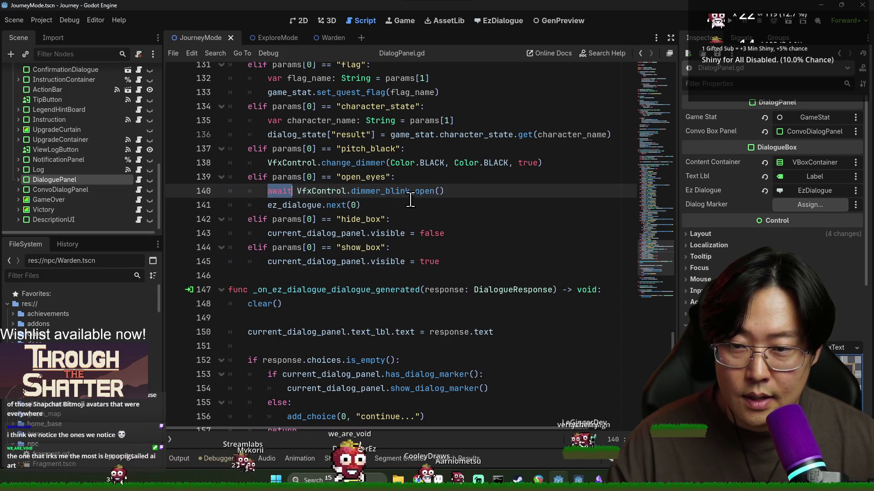
{"action": "double_click", "coordinate": [291, 205]}
{"action": "left_click", "coordinate": [368, 178]}
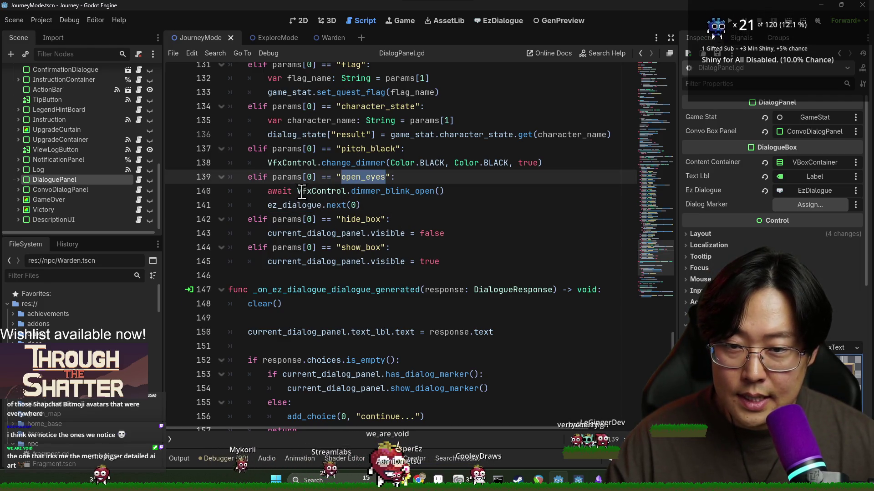
- Examine the _input guard on line 169 using current_dialog_panel.has_dialog_marker and dialog_marker
{"action": "scroll", "coordinate": [302, 191], "scroll_direction": "down", "scroll_amount": 6}
{"action": "double_click", "coordinate": [285, 344]}
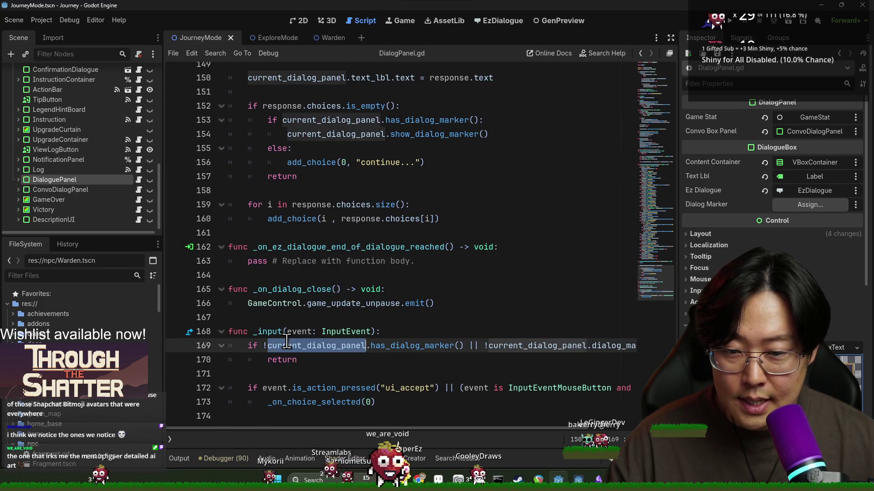
{"action": "double_click", "coordinate": [420, 346]}
{"action": "left_click_drag", "start_coordinate": [463, 429], "coordinate": [550, 433]}
{"action": "double_click", "coordinate": [484, 346]}
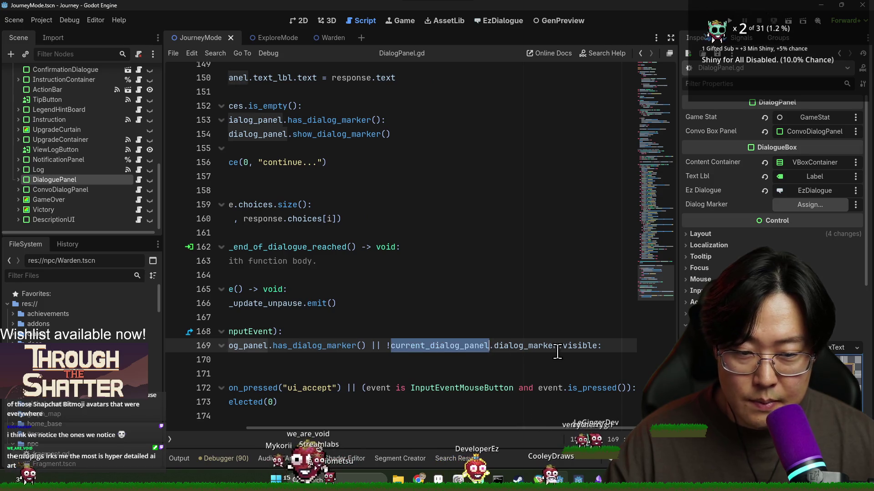
{"action": "double_click", "coordinate": [575, 346]}
{"action": "double_click", "coordinate": [519, 346]}
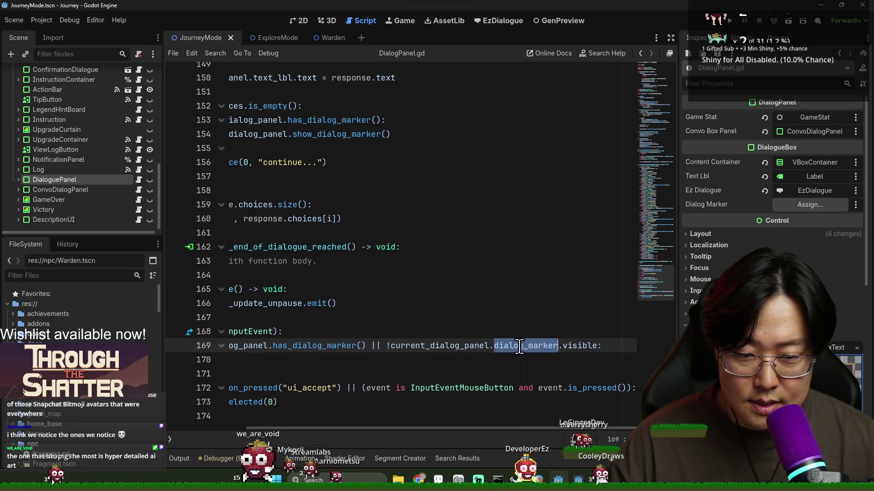
{"action": "left_click_drag", "start_coordinate": [446, 431], "coordinate": [323, 422]}
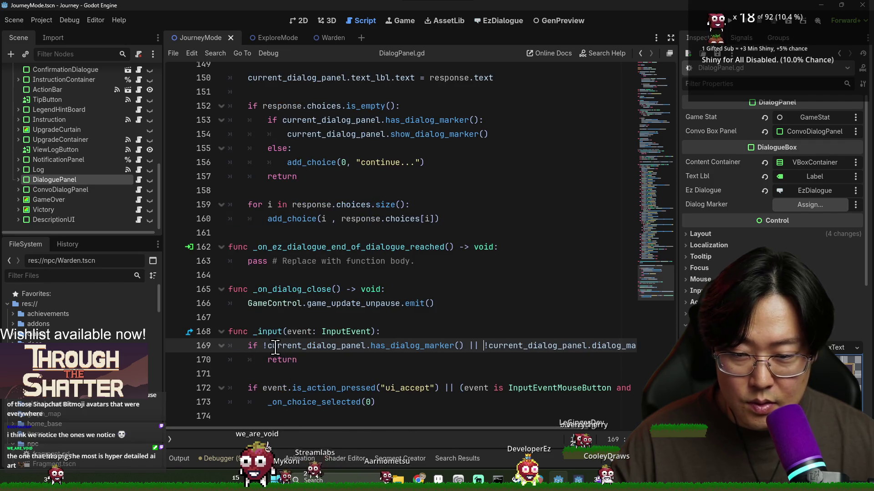
- Make line 169 start with '!current_dialog_panel.visible || !', save, and close the JourneyMode scene
{"action": "type", "text": "dial"}
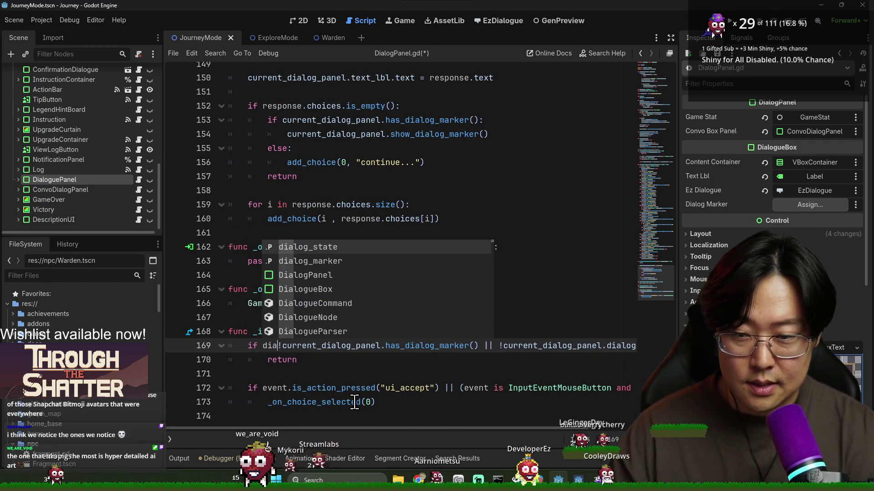
{"action": "type", "text": "og"}
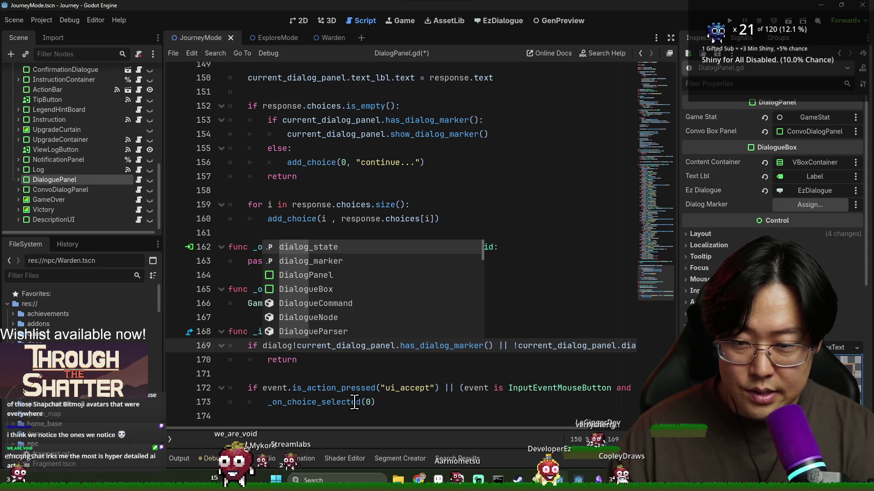
{"action": "key", "text": "BackSpace"}
{"action": "key", "text": "BackSpace"}
{"action": "key", "text": "BackSpace"}
{"action": "type", "text": "curr"}
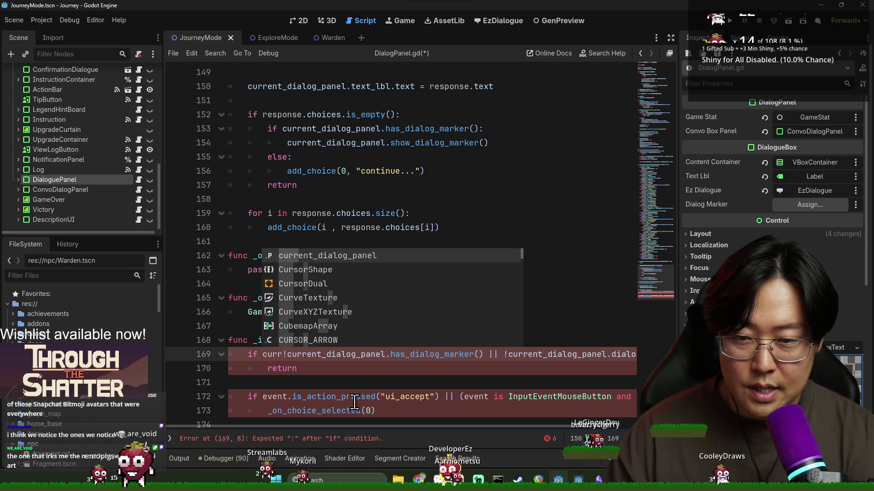
{"action": "key", "text": "Return"}
{"action": "type", "text": ".visible "}
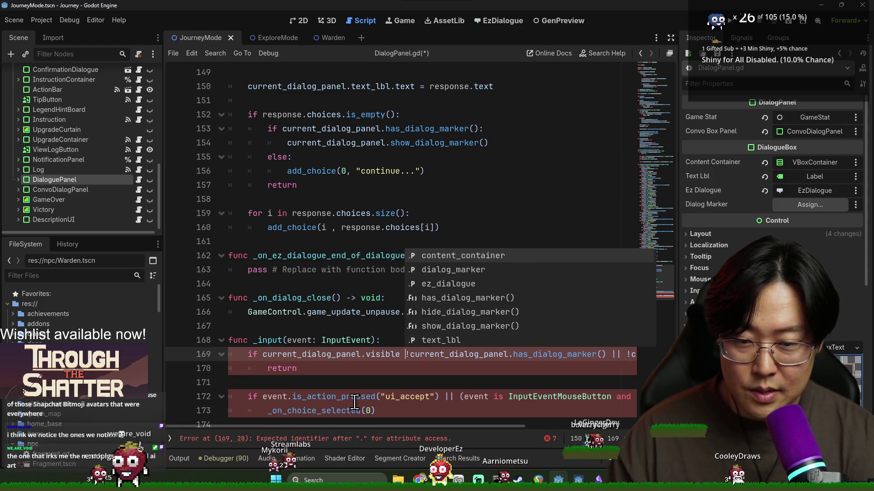
{"action": "type", "text": "|| "}
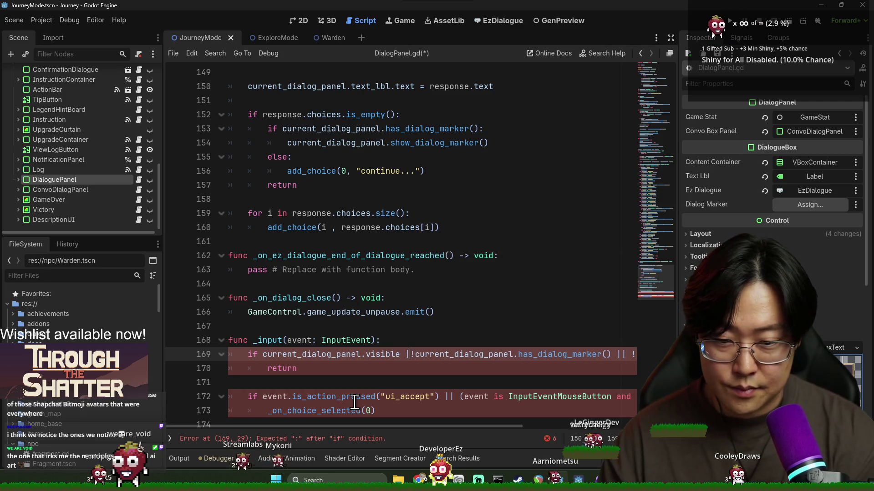
{"action": "type", "text": "!"}
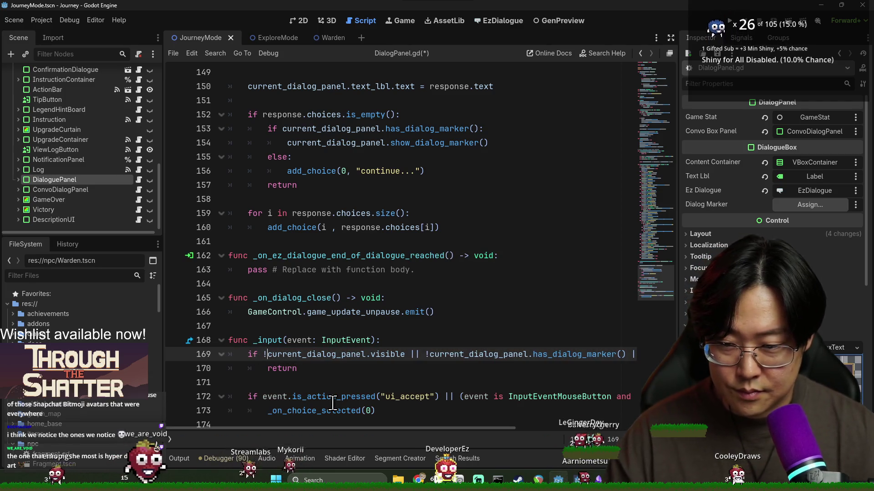
{"action": "key", "text": "ctrl+s"}
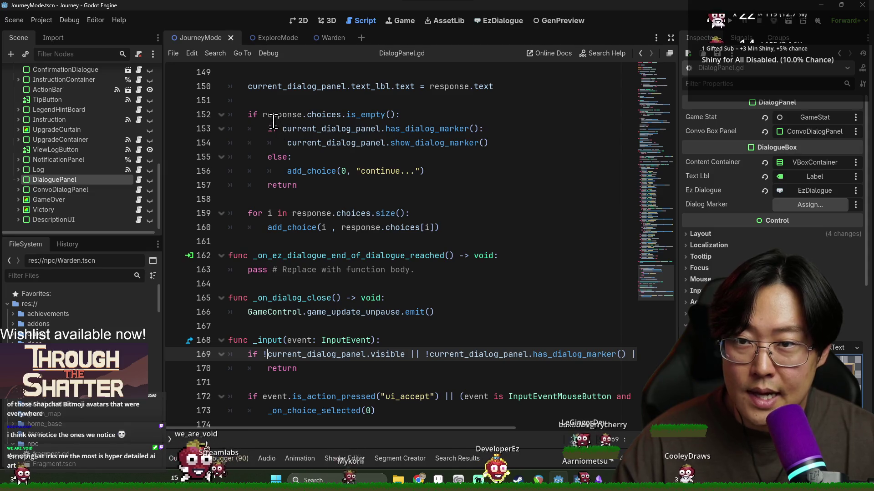
{"action": "left_click", "coordinate": [231, 38]}
{"action": "key", "text": "ctrl+s"}
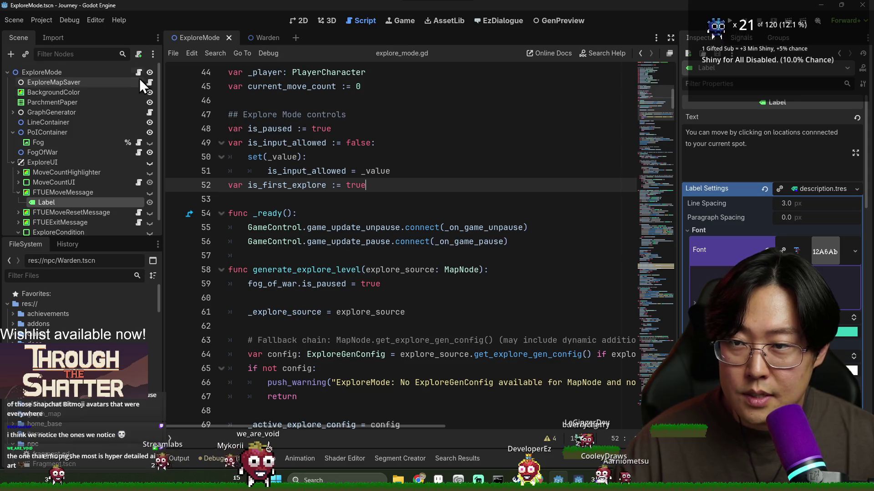
- Add a breakpoint on line 51 of explore_mode.gd and save
{"action": "left_click", "coordinate": [357, 214]}
{"action": "key", "text": "ctrl+s"}
{"action": "left_click", "coordinate": [332, 311]}
{"action": "scroll", "coordinate": [381, 319], "scroll_direction": "down", "scroll_amount": 8}
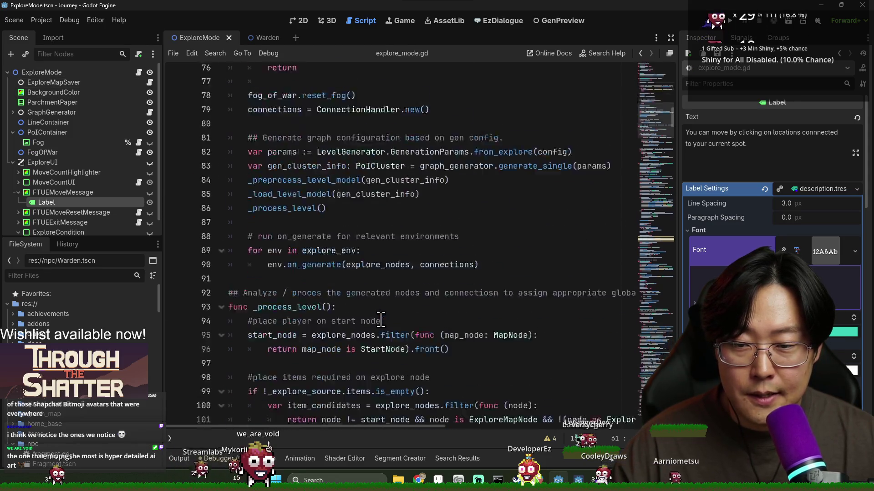
{"action": "scroll", "coordinate": [380, 320], "scroll_direction": "down", "scroll_amount": 15}
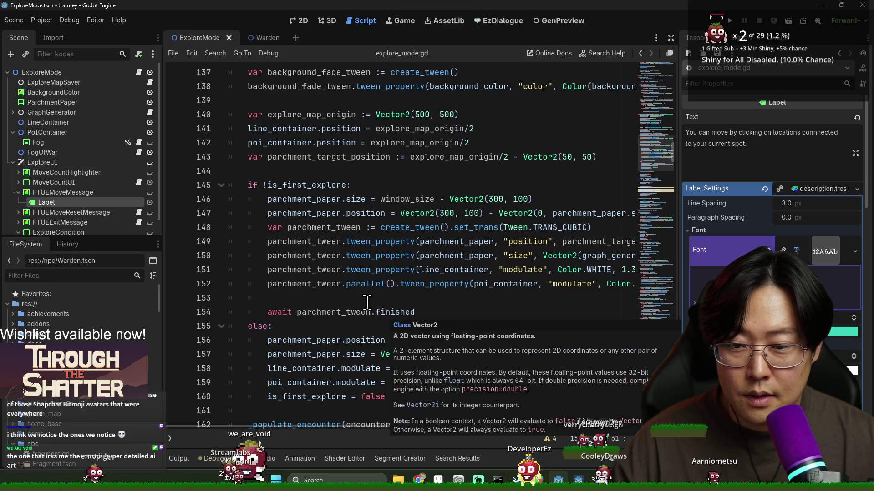
{"action": "scroll", "coordinate": [367, 302], "scroll_direction": "up", "scroll_amount": 20}
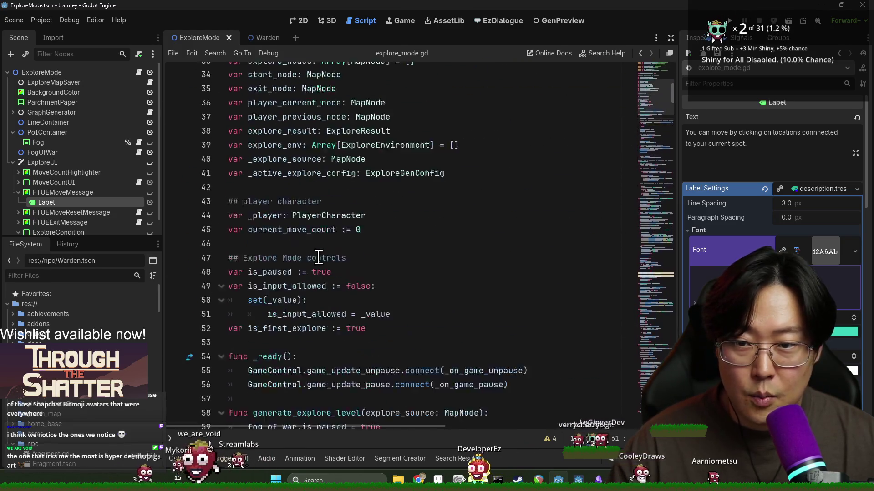
{"action": "scroll", "coordinate": [319, 258], "scroll_direction": "up", "scroll_amount": 1}
{"action": "scroll", "coordinate": [343, 299], "scroll_direction": "down", "scroll_amount": 3}
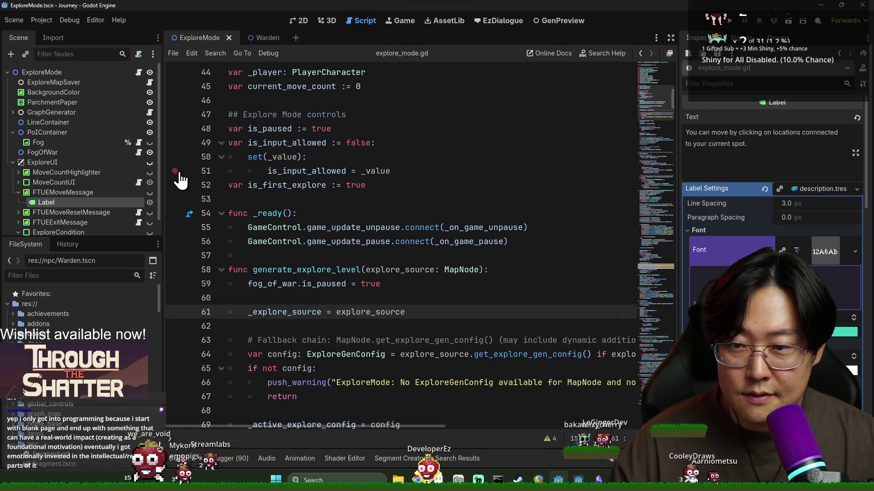
{"action": "left_click", "coordinate": [345, 212]}
{"action": "key", "text": "ctrl+s"}
- Search 'ftue', jump to the _check_and_show_ftue_move definition, and run the game with F5
{"action": "left_click", "coordinate": [423, 299]}
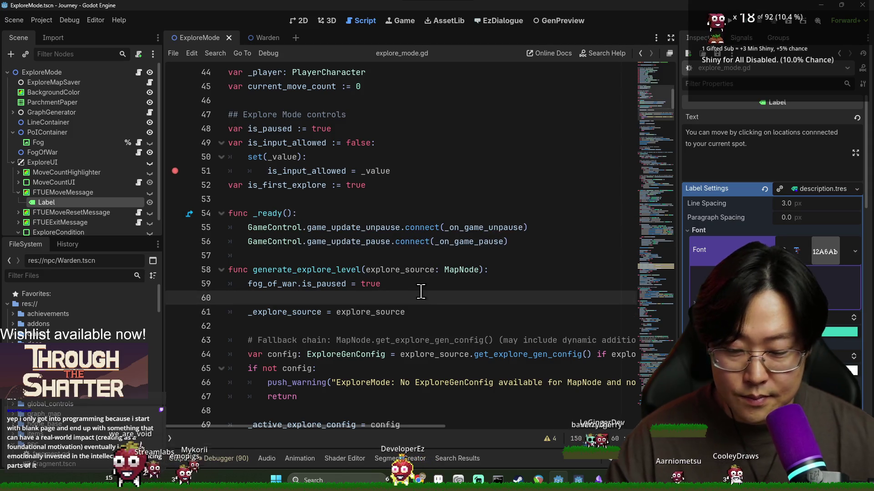
{"action": "key", "text": "ctrl+f"}
{"action": "type", "text": "ftue"}
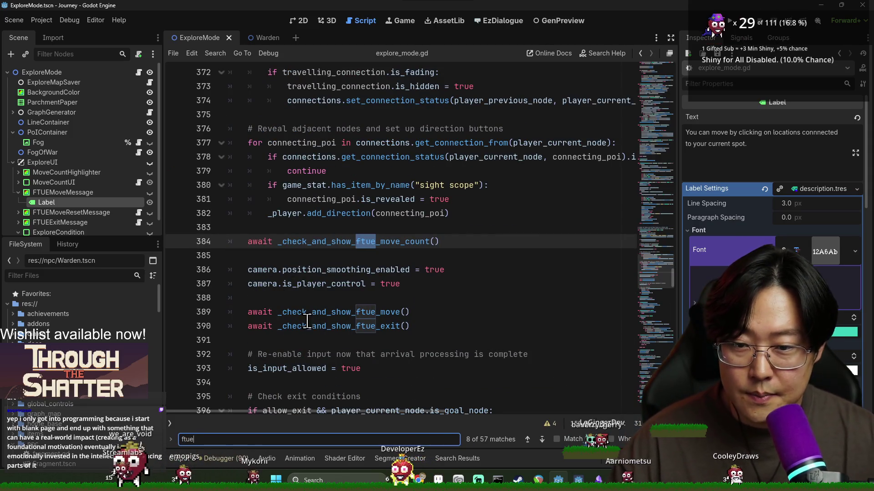
{"action": "left_click", "coordinate": [308, 324]}
{"action": "scroll", "coordinate": [326, 257], "scroll_direction": "down", "scroll_amount": 2}
{"action": "left_click", "coordinate": [307, 229], "text": "ctrl"}
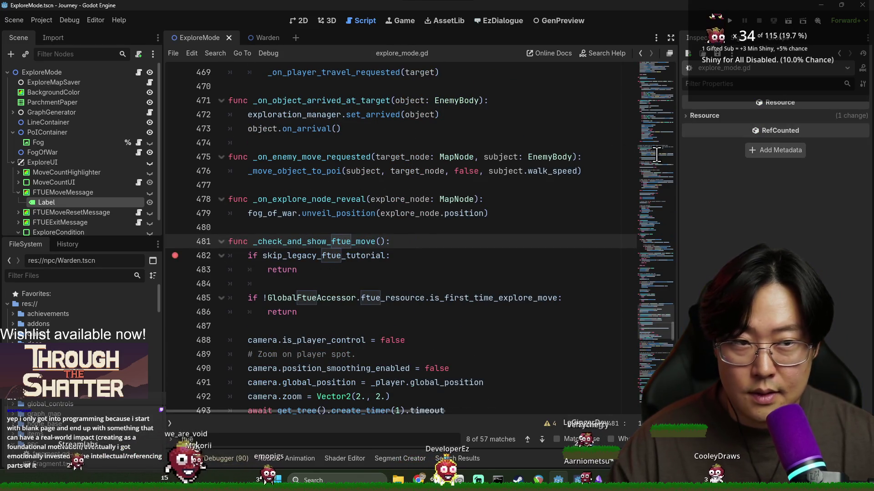
{"action": "key", "text": "F5"}
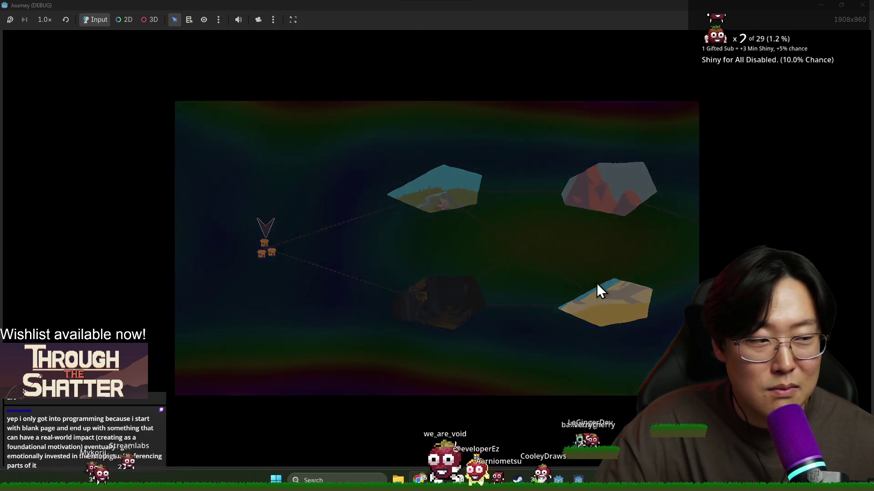
- Let the debug build load, then advance the game from the explore map
{"action": "left_click", "coordinate": [597, 284]}
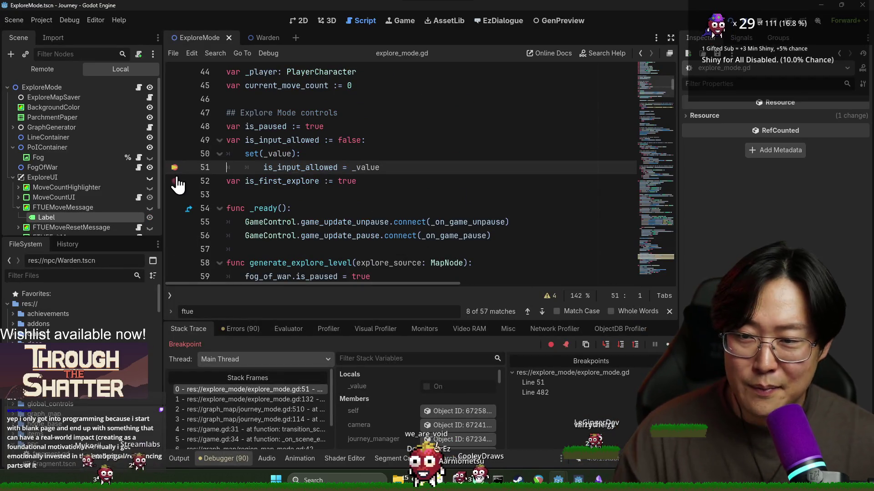
- Resume past the line 51 breakpoint, click through the opening dialogue, and take the provision
{"action": "key", "text": "F12"}
{"action": "key", "text": "F12"}
{"action": "key", "text": "F12"}
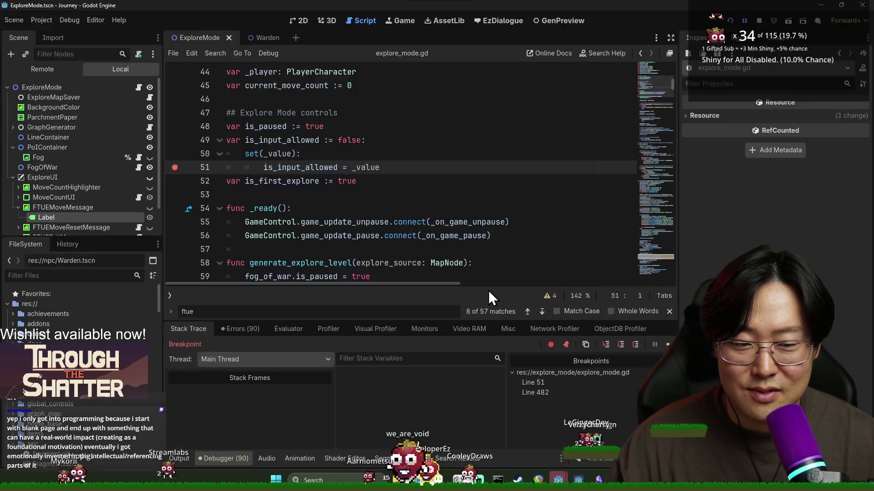
{"action": "key", "text": "F12"}
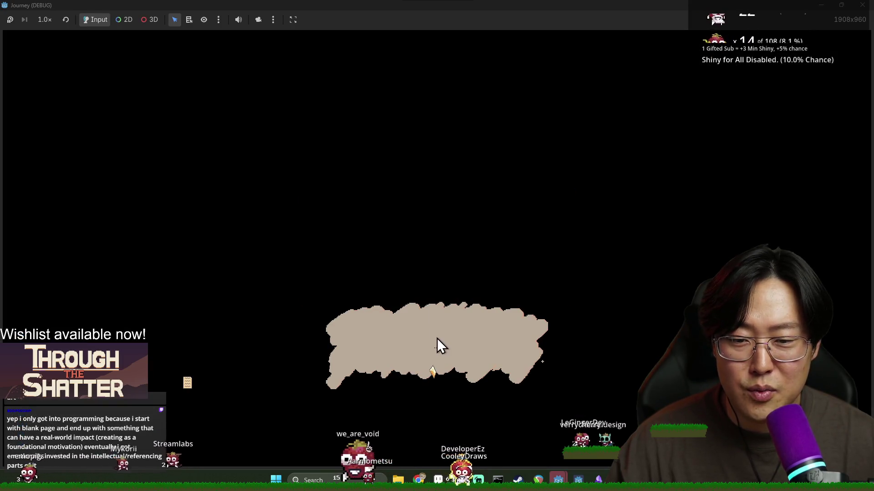
{"action": "left_click", "coordinate": [454, 331]}
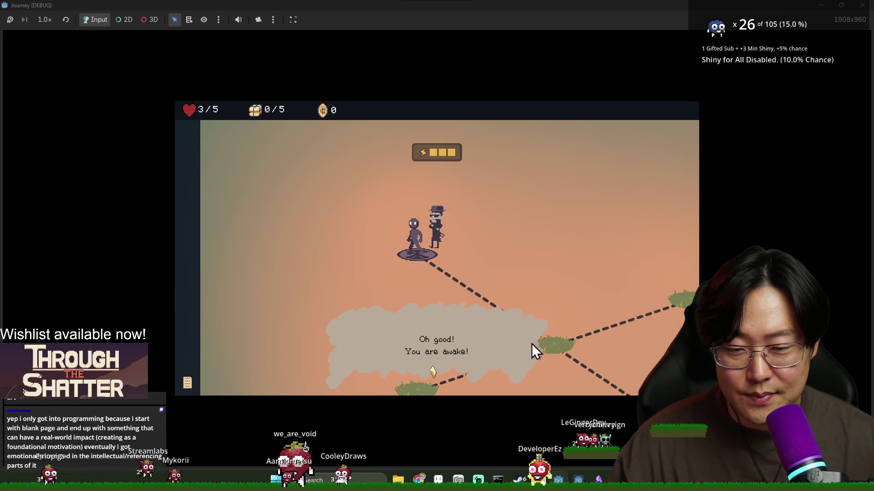
{"action": "left_click", "coordinate": [560, 345]}
{"action": "left_click", "coordinate": [490, 346]}
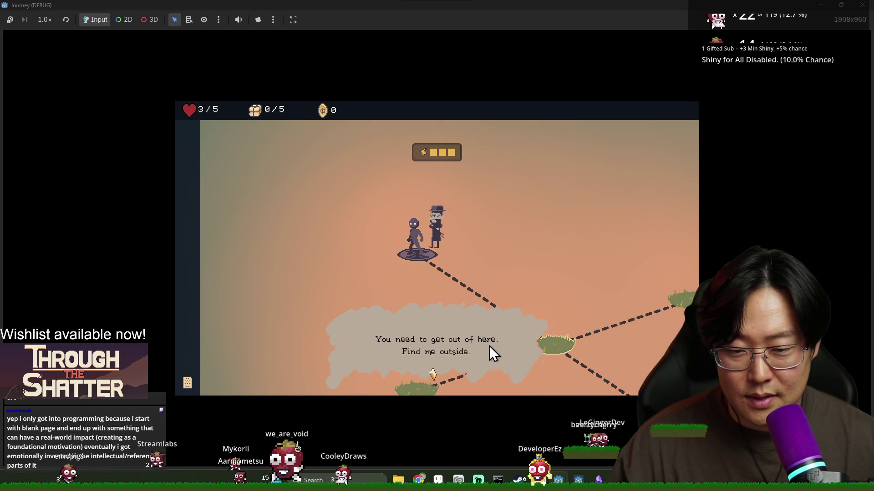
{"action": "left_click", "coordinate": [490, 345]}
{"action": "left_click", "coordinate": [489, 345]}
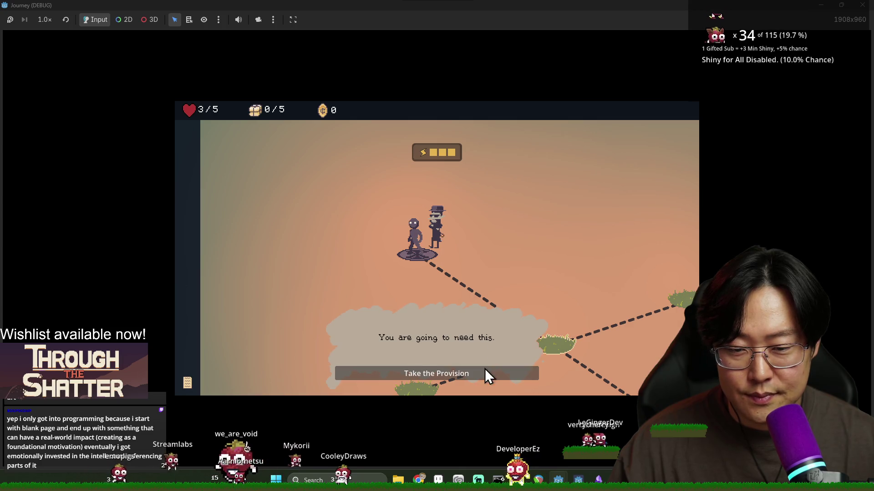
{"action": "left_click", "coordinate": [484, 374]}
- Inspect the line 389 calling frame and the is_input_allowed use and setter at lines 393 and 51
{"action": "mouse_move", "coordinate": [327, 170]}
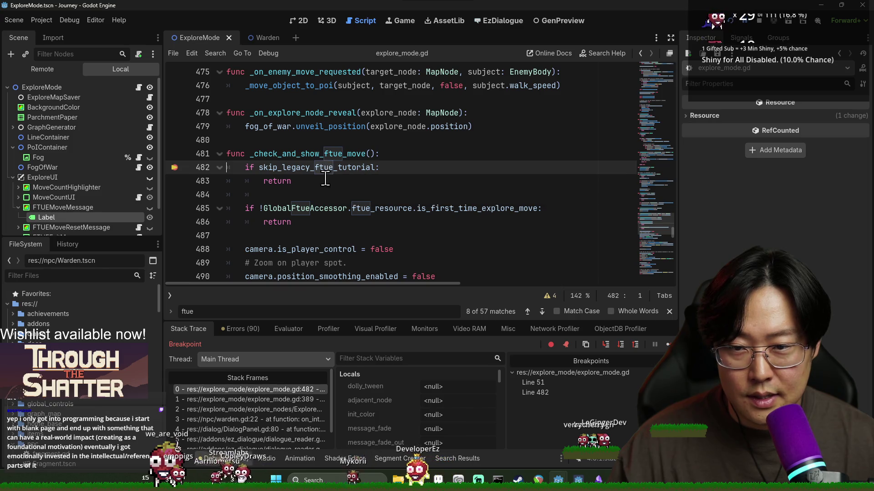
{"action": "left_click", "coordinate": [289, 398]}
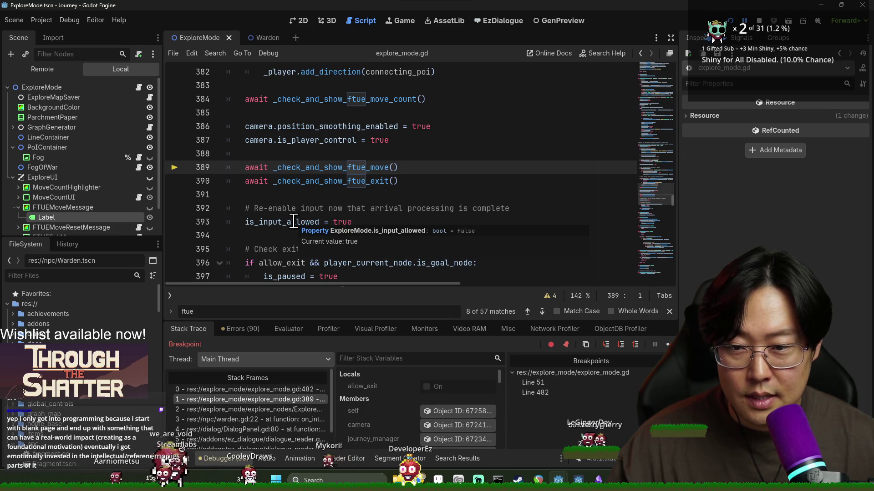
{"action": "double_click", "coordinate": [294, 222]}
{"action": "scroll", "coordinate": [319, 227], "scroll_direction": "up", "scroll_amount": 5}
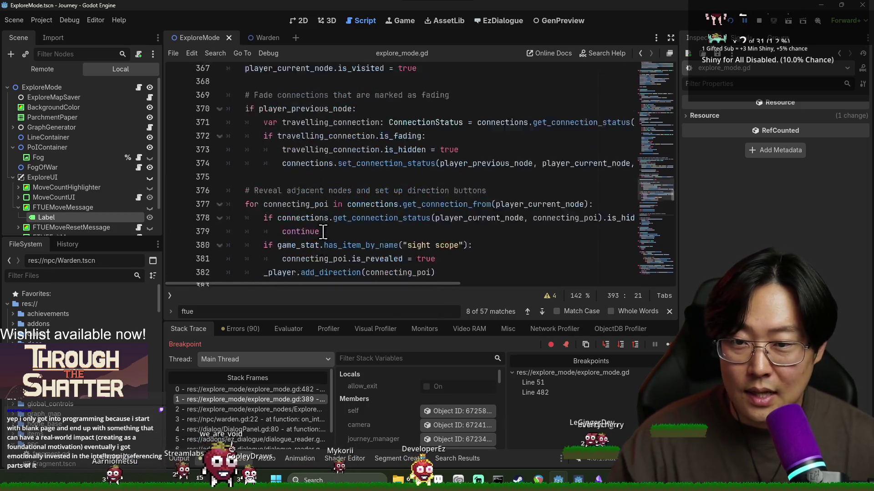
{"action": "scroll", "coordinate": [323, 232], "scroll_direction": "up", "scroll_amount": 10}
{"action": "left_click_drag", "start_coordinate": [672, 185], "coordinate": [670, 42]}
{"action": "scroll", "coordinate": [341, 198], "scroll_direction": "down", "scroll_amount": 10}
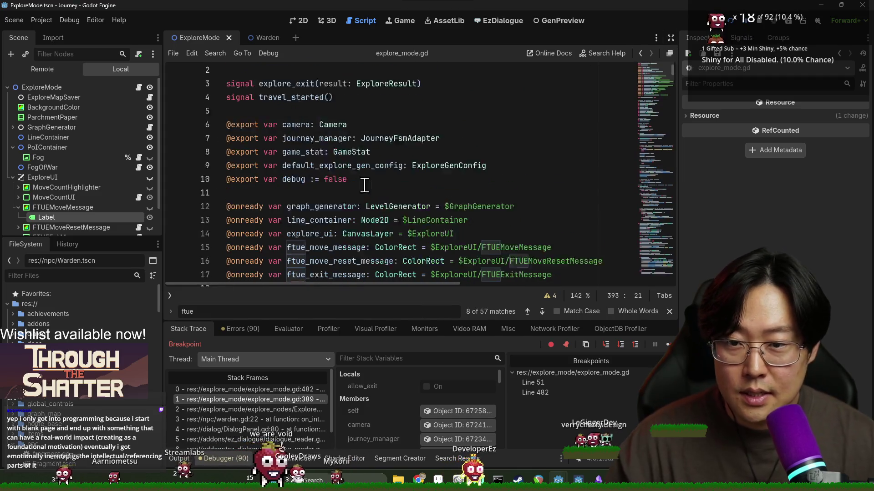
{"action": "scroll", "coordinate": [341, 198], "scroll_direction": "down", "scroll_amount": 3}
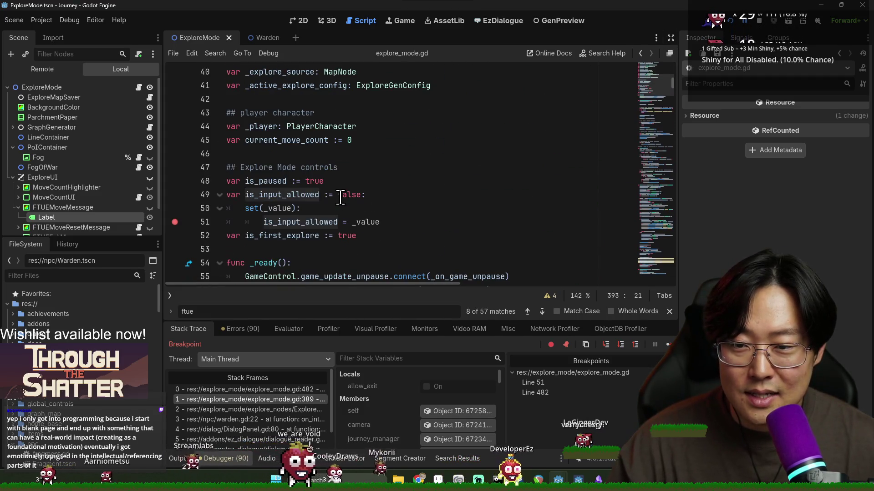
{"action": "double_click", "coordinate": [264, 223]}
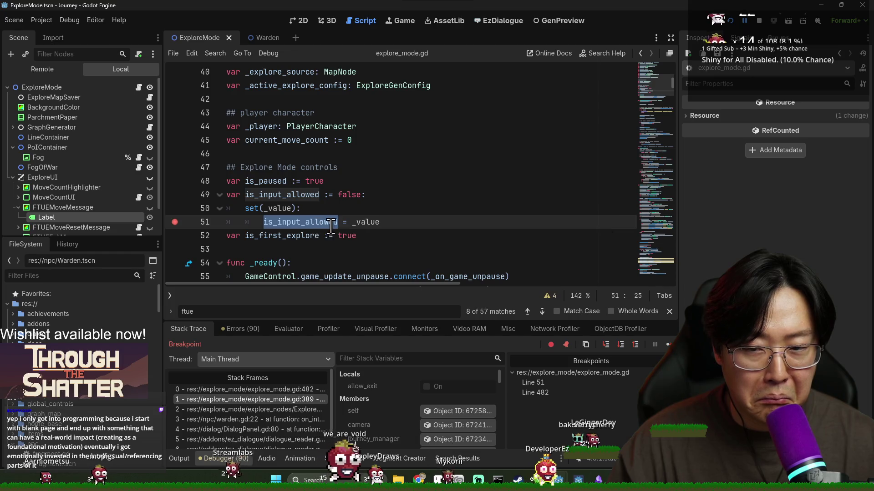
- Breakpoint line 354, where _process_explore_arrival sets is_input_allowed false, then relaunch the game with F5
{"action": "key", "text": "ctrl+f"}
{"action": "key", "text": "Return"}
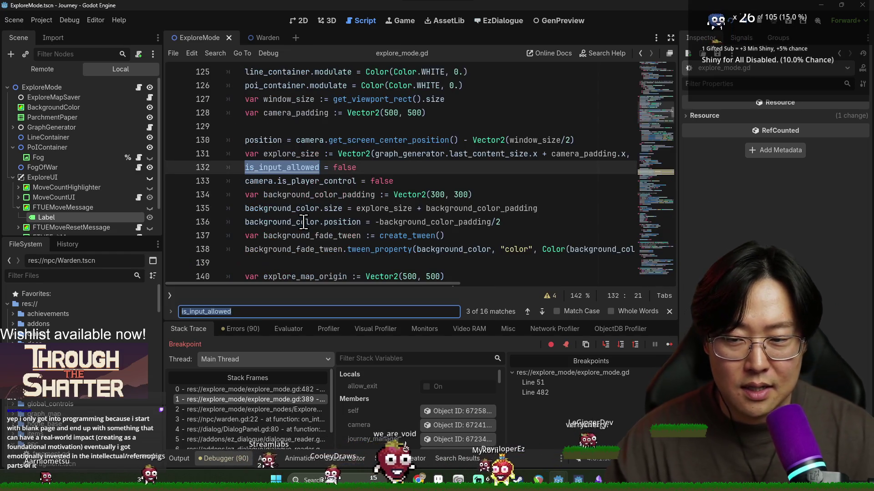
{"action": "key", "text": "Return"}
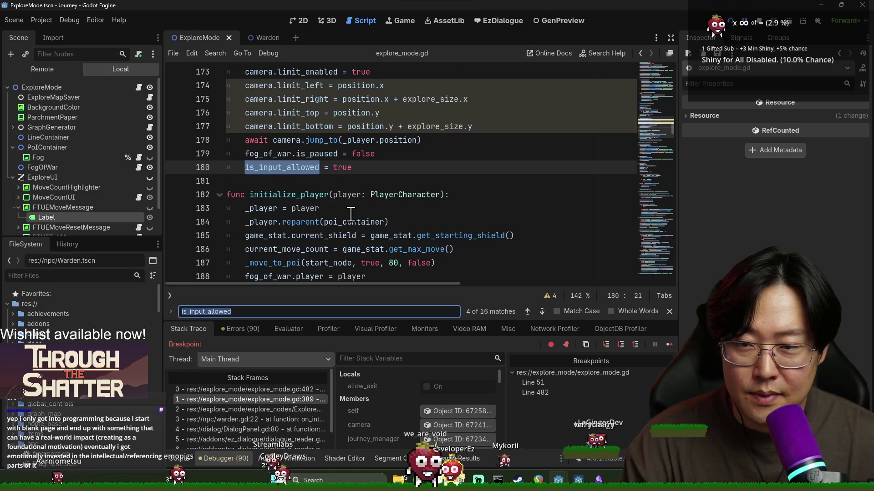
{"action": "key", "text": "Return"}
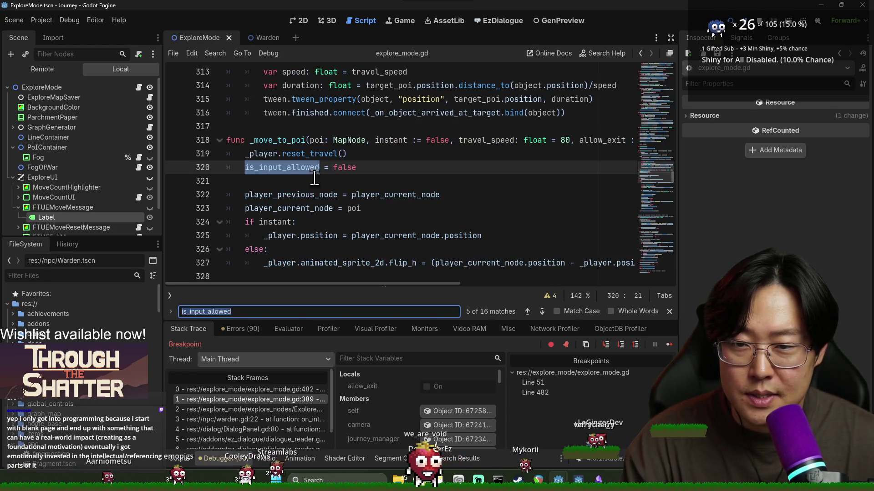
{"action": "key", "text": "Return"}
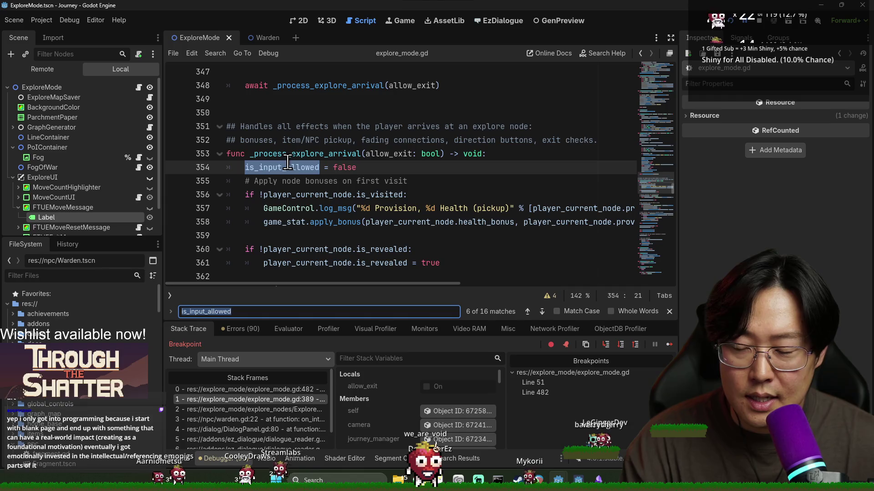
{"action": "left_click", "coordinate": [189, 167]}
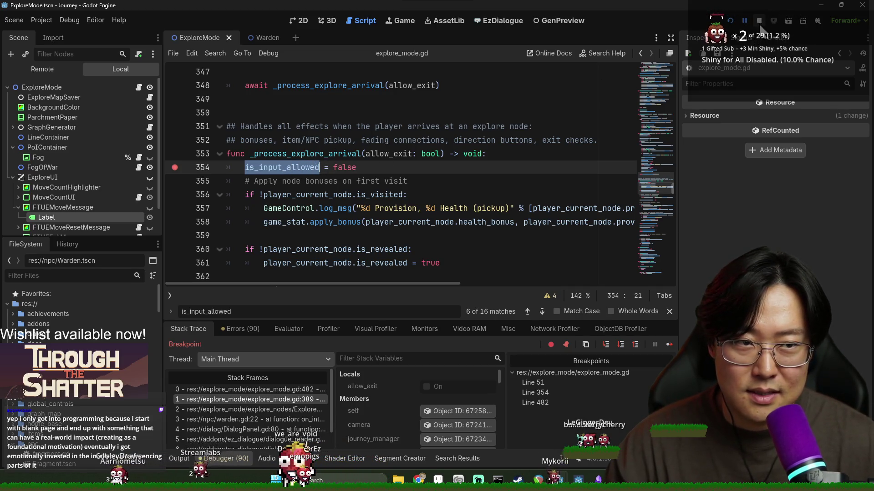
{"action": "key", "text": "F5"}
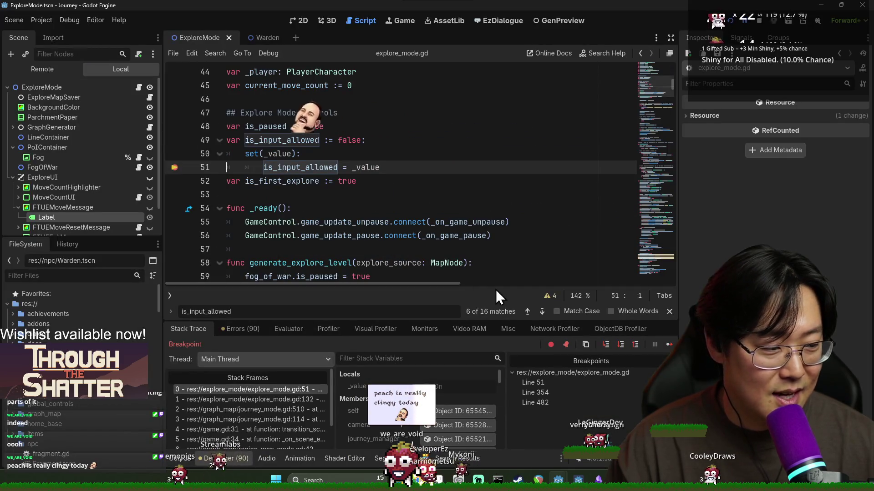
- Resume through the breakpoints, inspecting callers in start (line 132), _move_to_poi (line 320) and the line 51 setter
{"action": "left_click", "coordinate": [279, 399]}
{"action": "scroll", "coordinate": [282, 199], "scroll_direction": "up", "scroll_amount": 2}
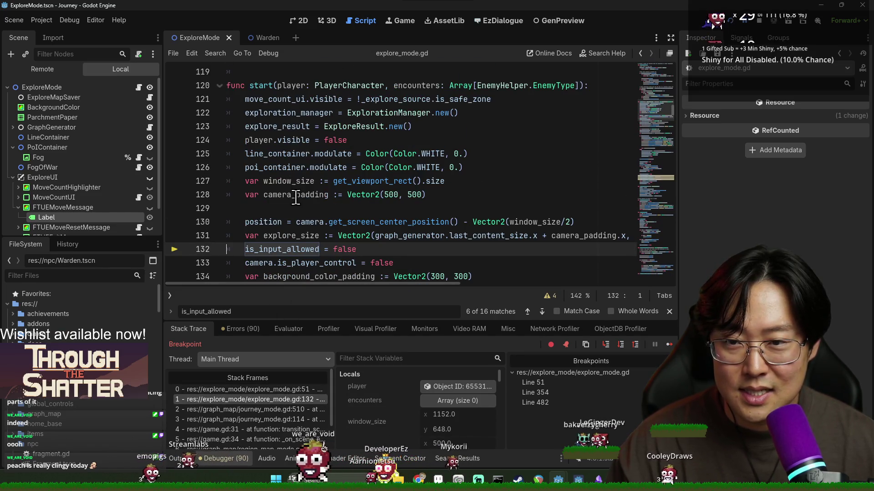
{"action": "scroll", "coordinate": [290, 253], "scroll_direction": "down", "scroll_amount": 1}
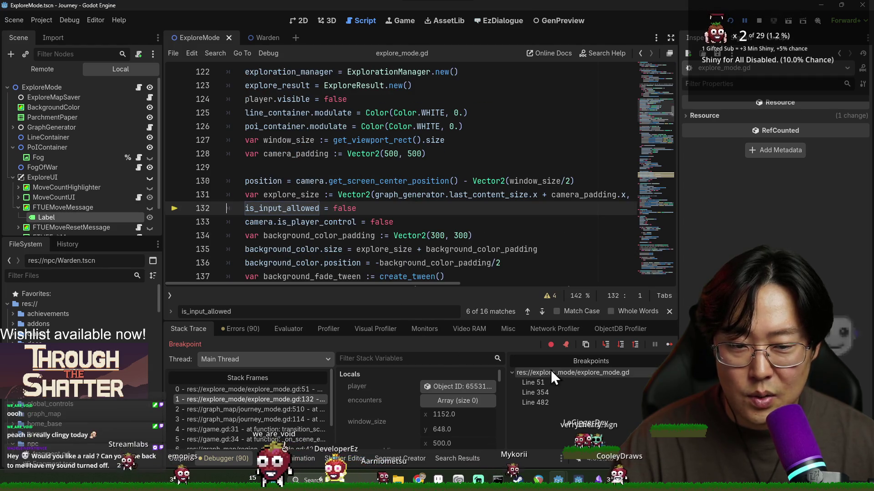
{"action": "key", "text": "F12"}
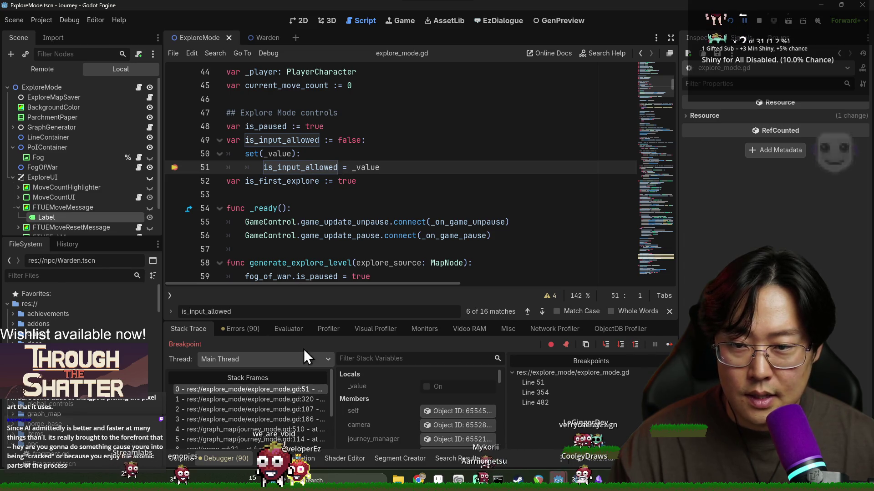
{"action": "left_click", "coordinate": [295, 398]}
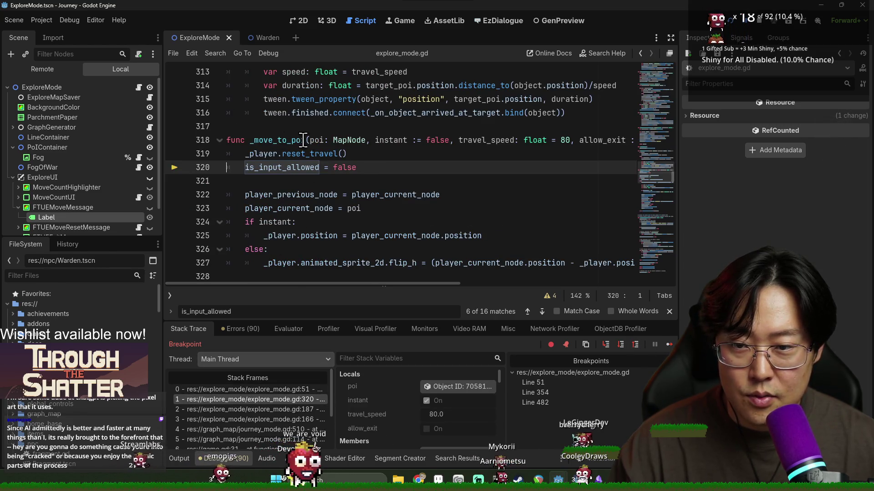
{"action": "left_click", "coordinate": [274, 388]}
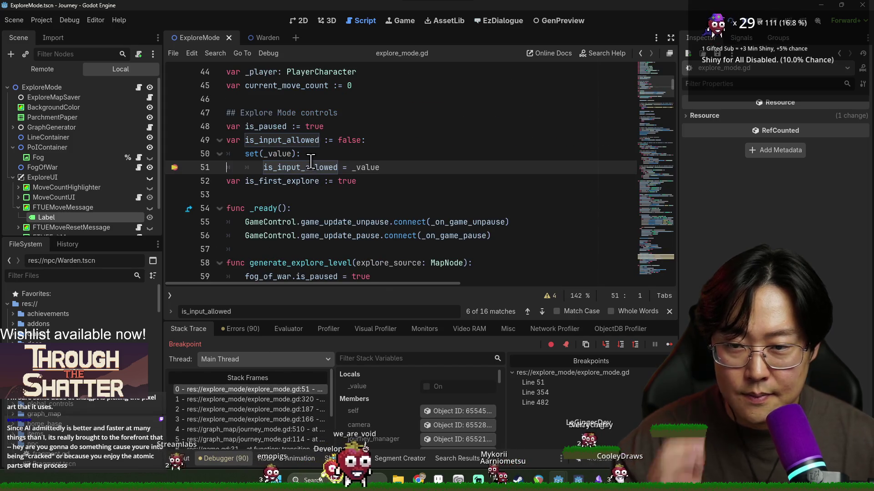
{"action": "mouse_move", "coordinate": [311, 162]}
{"action": "key", "text": "F12"}
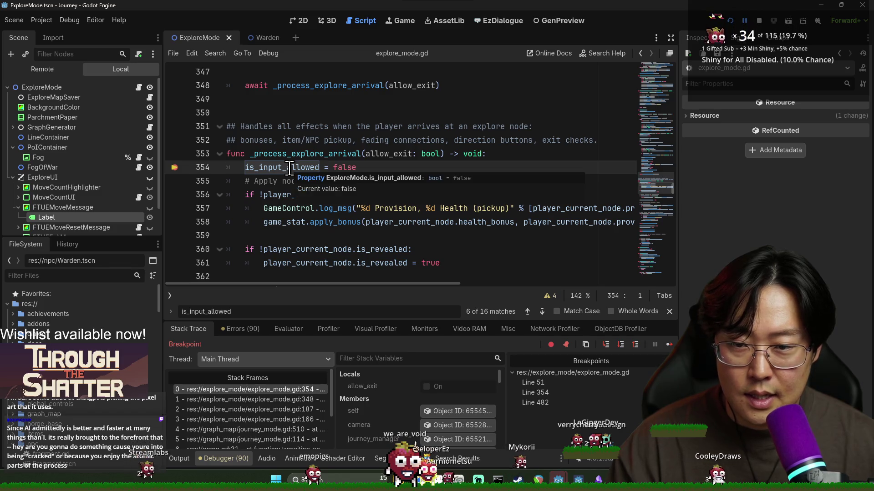
{"action": "left_click", "coordinate": [667, 346]}
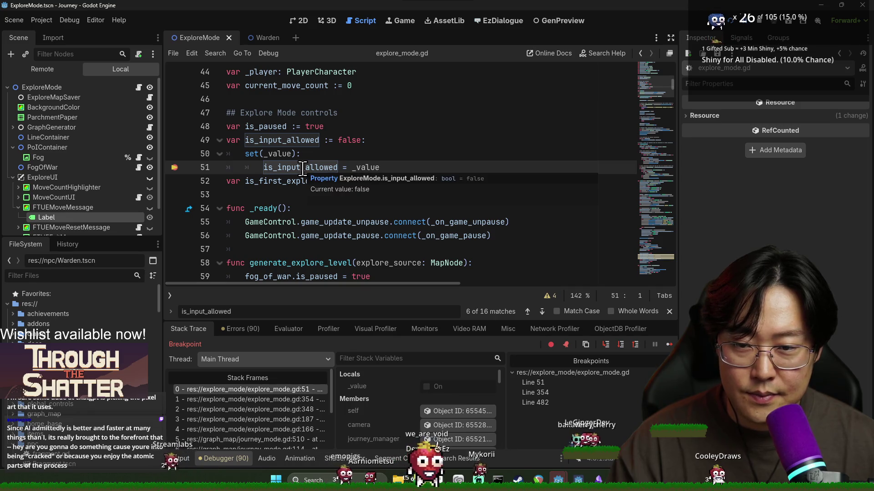
{"action": "key", "text": "F12"}
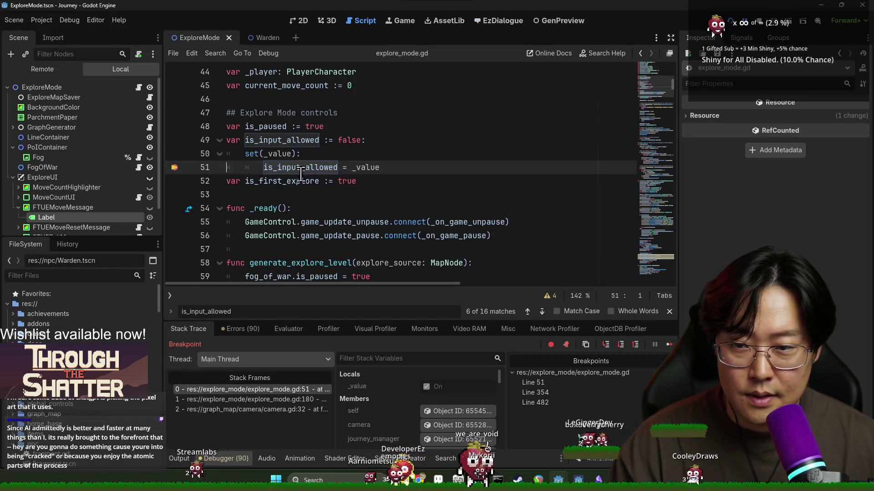
{"action": "mouse_move", "coordinate": [297, 168]}
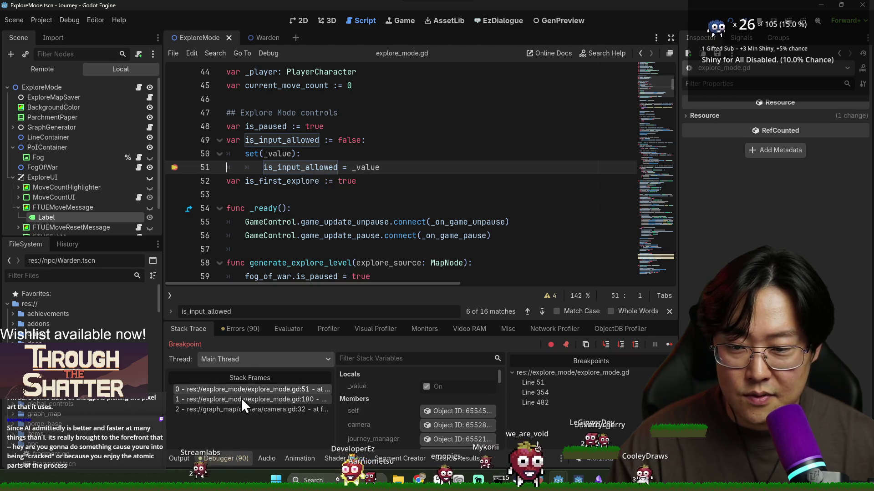
- Inspect the line 180 caller and delete that line re-enabling is_input_allowed after the camera jump
{"action": "left_click", "coordinate": [241, 400]}
{"action": "scroll", "coordinate": [288, 168], "scroll_direction": "up", "scroll_amount": 3}
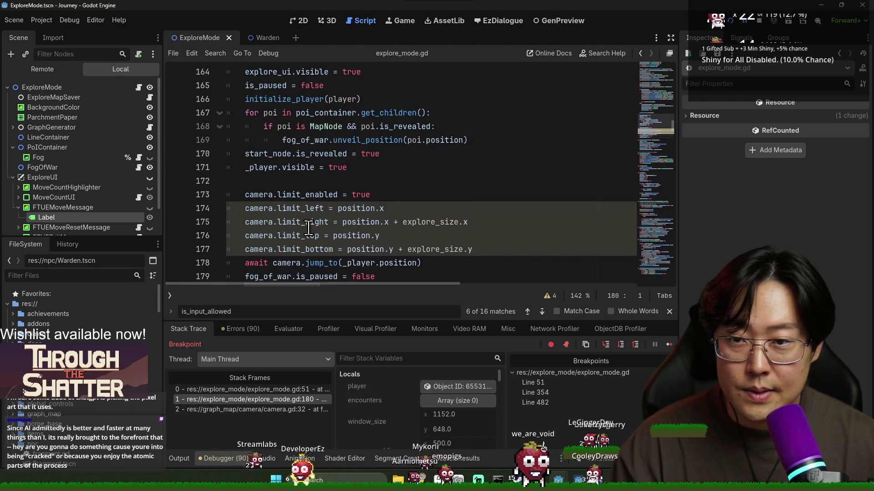
{"action": "scroll", "coordinate": [291, 205], "scroll_direction": "down", "scroll_amount": 2}
{"action": "scroll", "coordinate": [281, 207], "scroll_direction": "up", "scroll_amount": 4}
{"action": "scroll", "coordinate": [285, 207], "scroll_direction": "up", "scroll_amount": 13}
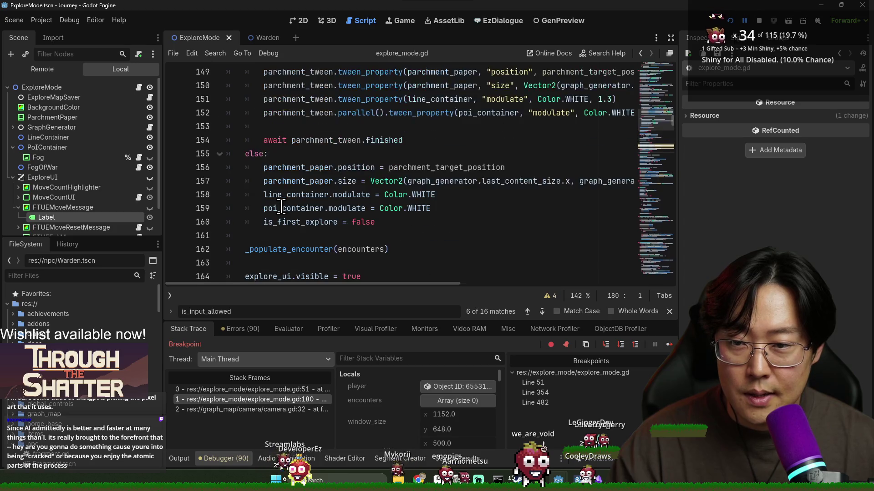
{"action": "scroll", "coordinate": [282, 191], "scroll_direction": "up", "scroll_amount": 1}
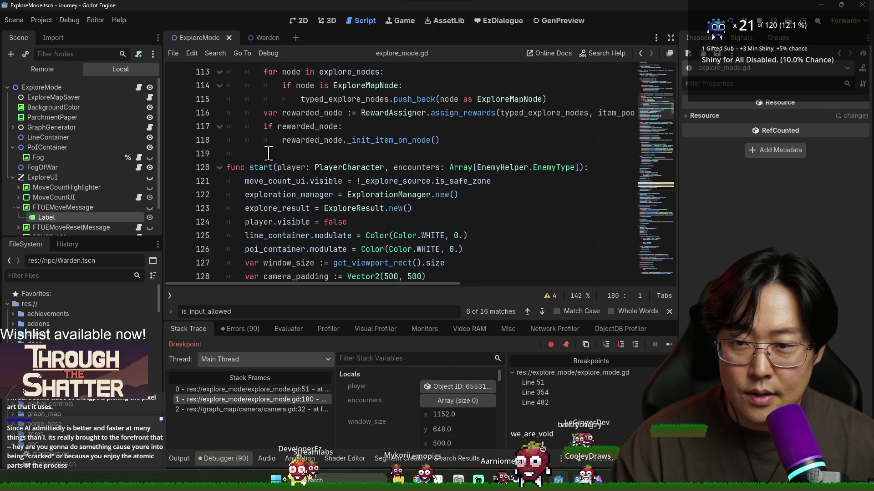
{"action": "scroll", "coordinate": [336, 220], "scroll_direction": "down", "scroll_amount": 19}
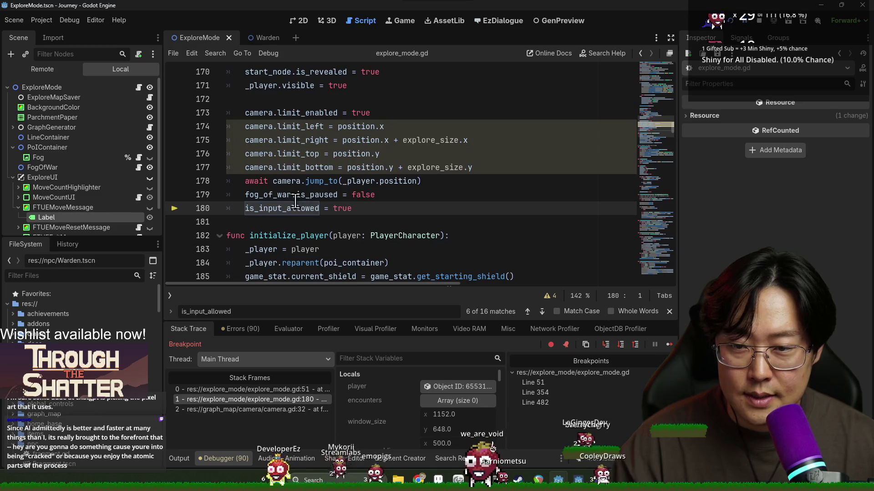
{"action": "mouse_move", "coordinate": [308, 201]}
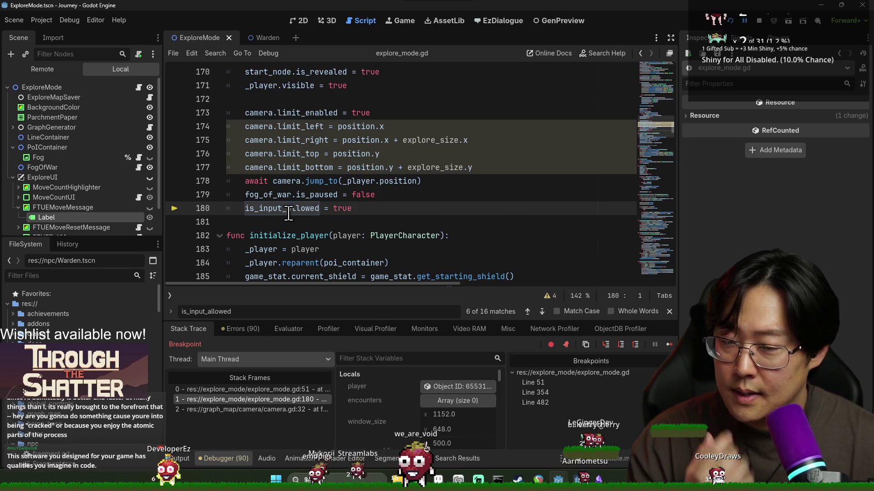
{"action": "mouse_move", "coordinate": [288, 214]}
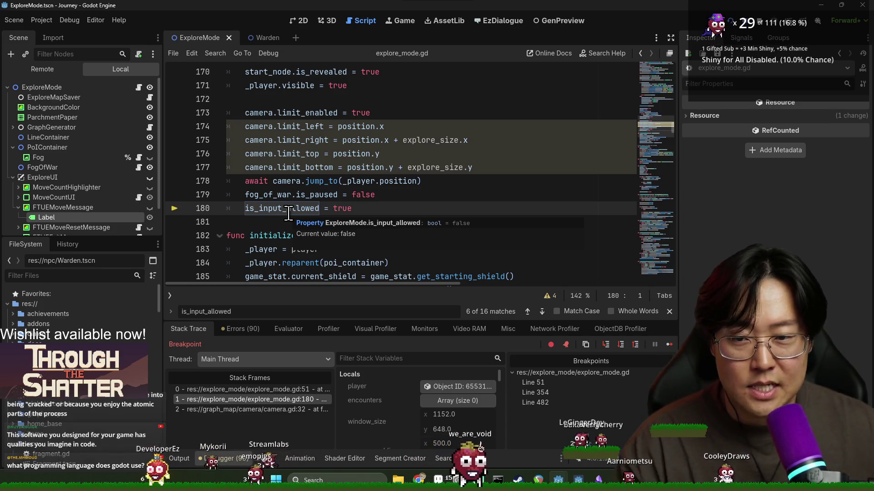
{"action": "double_click", "coordinate": [288, 210]}
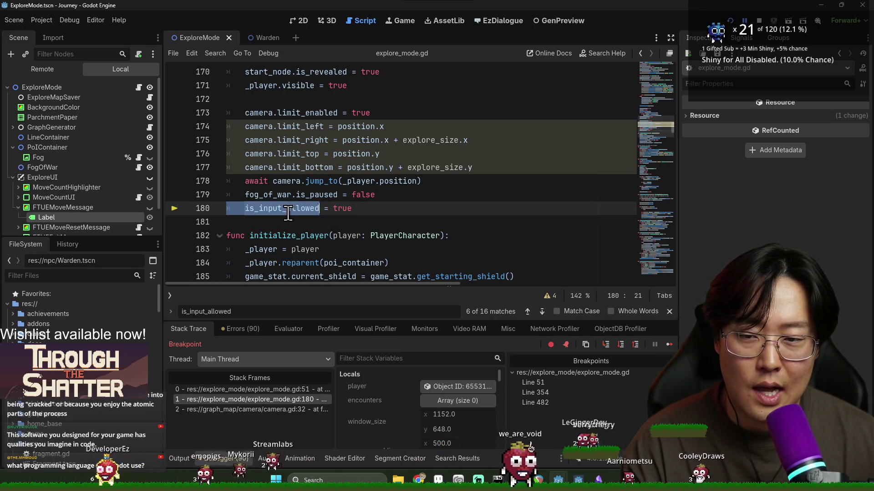
{"action": "triple_click", "coordinate": [288, 211]}
{"action": "key", "text": "BackSpace"}
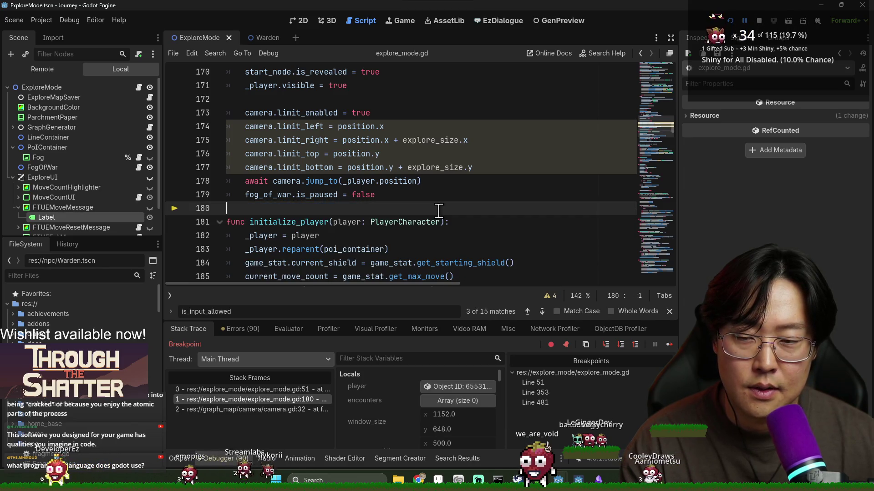
- Stop the debug session and search the script for 'explore_arrival'
{"action": "left_click", "coordinate": [759, 20]}
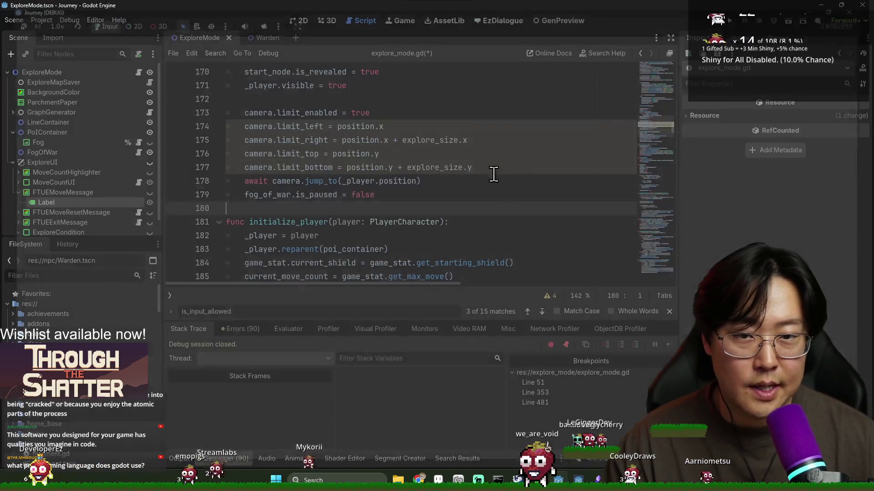
{"action": "key", "text": "ctrl+f"}
{"action": "type", "text": "explore"}
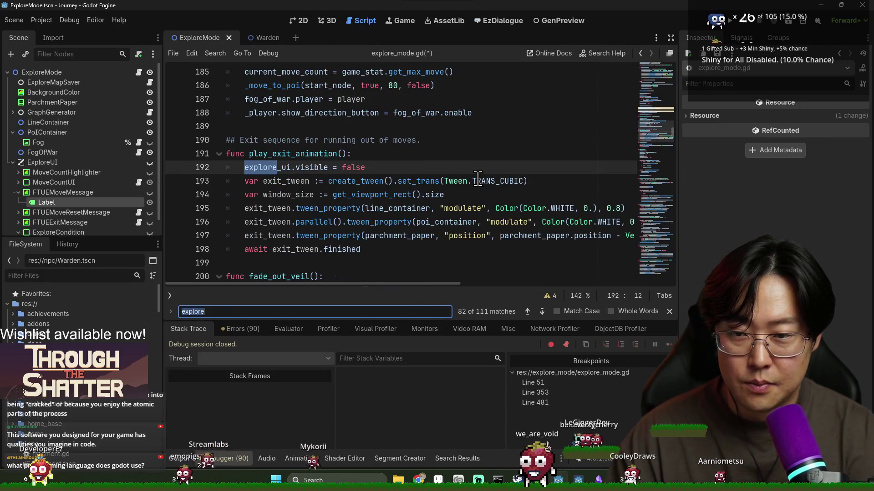
{"action": "type", "text": "_arrival"}
{"action": "double_click", "coordinate": [366, 168]}
{"action": "scroll", "coordinate": [371, 211], "scroll_direction": "up", "scroll_amount": 12}
{"action": "scroll", "coordinate": [365, 219], "scroll_direction": "down", "scroll_amount": 4}
{"action": "scroll", "coordinate": [367, 246], "scroll_direction": "down", "scroll_amount": 8}
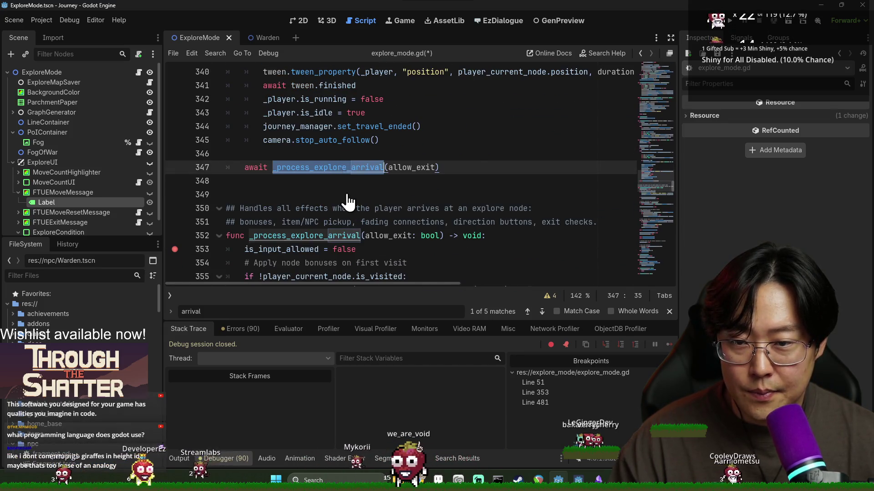
- Jump to the _process_explore_arrival definition, find its is_input_allowed re-enable, and run the game
{"action": "left_click", "coordinate": [361, 168], "text": "ctrl"}
{"action": "scroll", "coordinate": [293, 115], "scroll_direction": "down", "scroll_amount": 2}
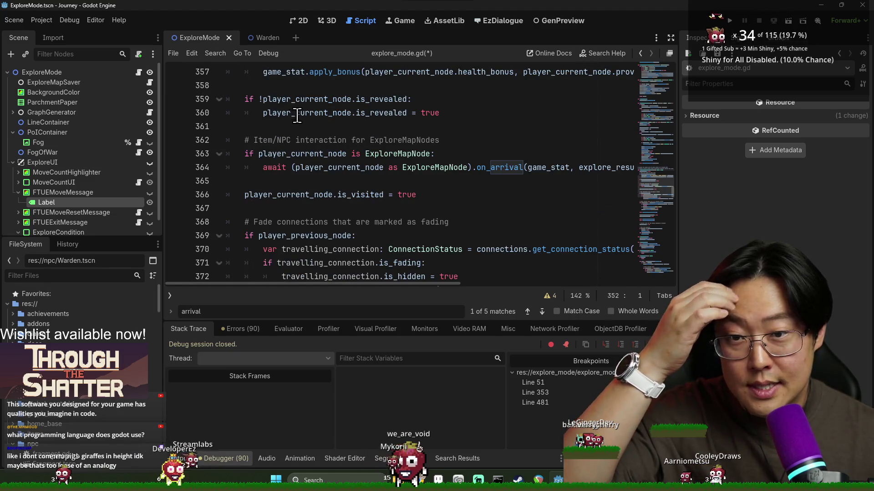
{"action": "scroll", "coordinate": [297, 115], "scroll_direction": "down", "scroll_amount": 7}
{"action": "scroll", "coordinate": [310, 134], "scroll_direction": "down", "scroll_amount": 2}
{"action": "double_click", "coordinate": [306, 190]}
{"action": "scroll", "coordinate": [305, 182], "scroll_direction": "down", "scroll_amount": 2}
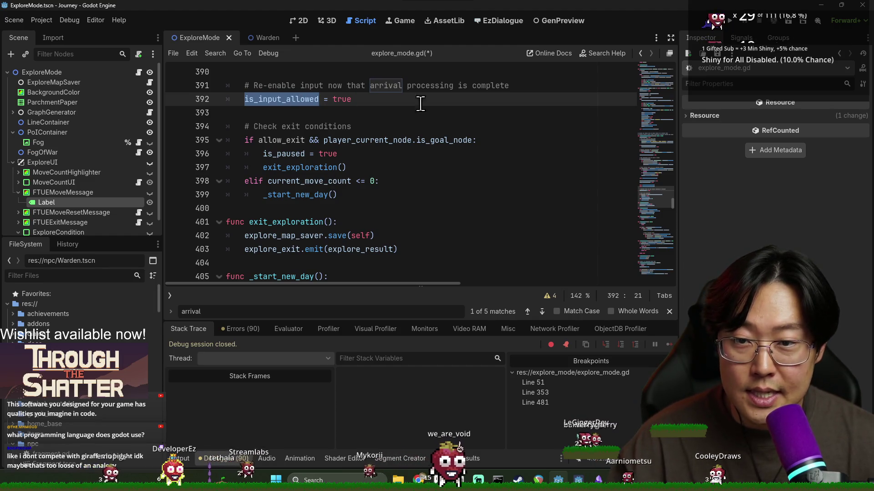
{"action": "key", "text": "F5"}
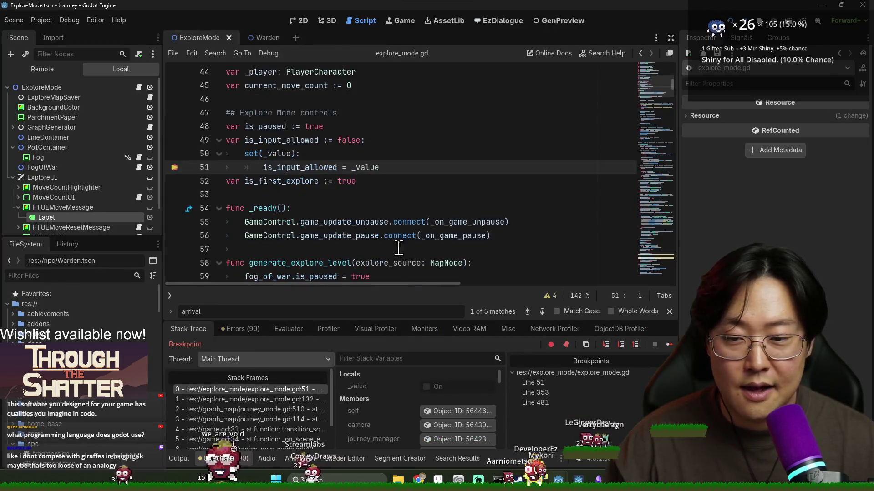
- Resume past the line 51 and 353 breakpoints and click through the opening dialog
{"action": "left_click", "coordinate": [669, 344]}
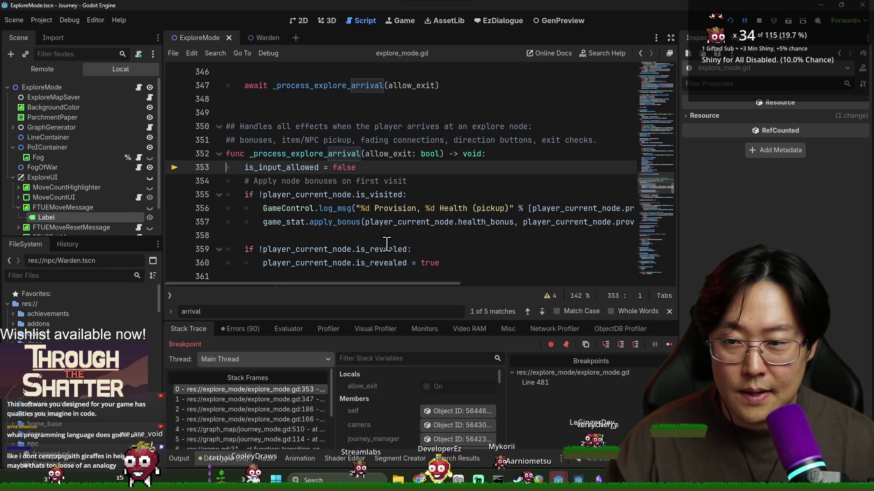
{"action": "left_click", "coordinate": [669, 345]}
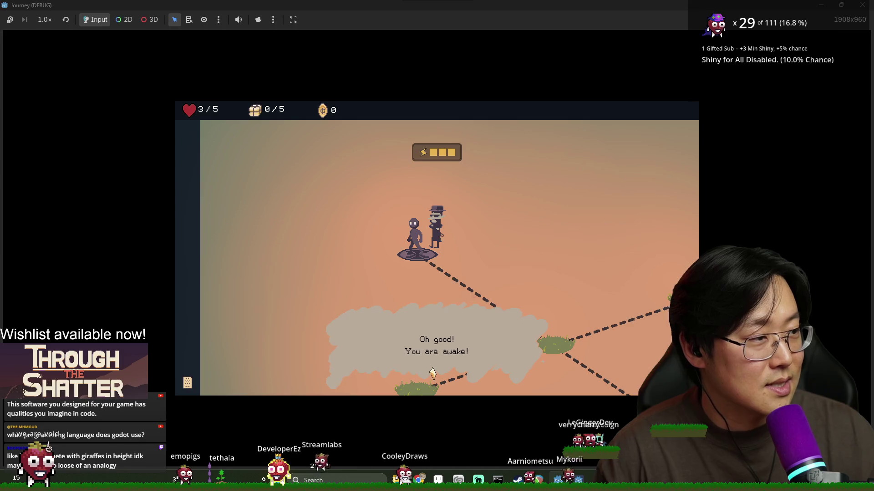
{"action": "left_click", "coordinate": [506, 343]}
{"action": "left_click", "coordinate": [461, 326]}
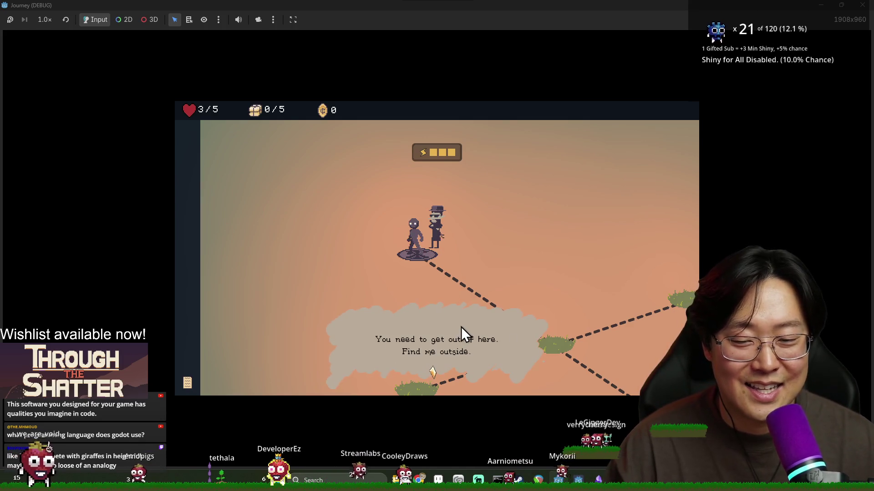
{"action": "left_click", "coordinate": [460, 327]}
- Take the provision, then remove the line 481 breakpoint and resume the game
{"action": "left_click", "coordinate": [455, 373]}
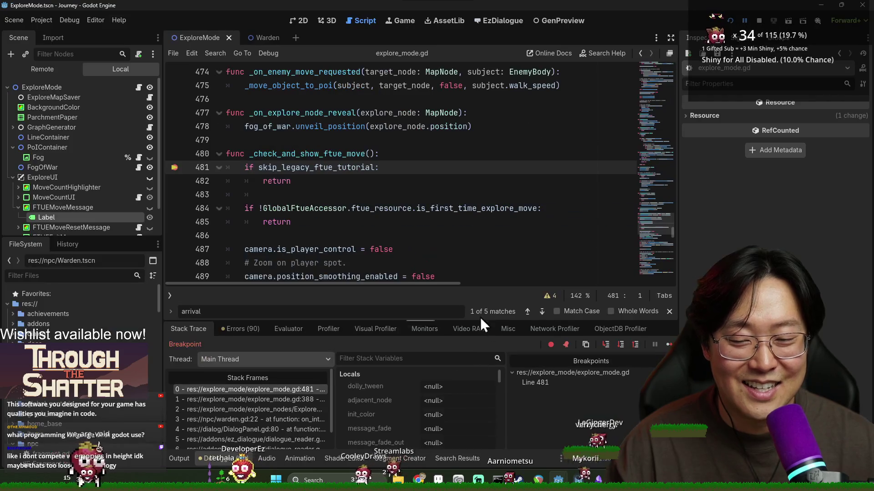
{"action": "left_click", "coordinate": [174, 167]}
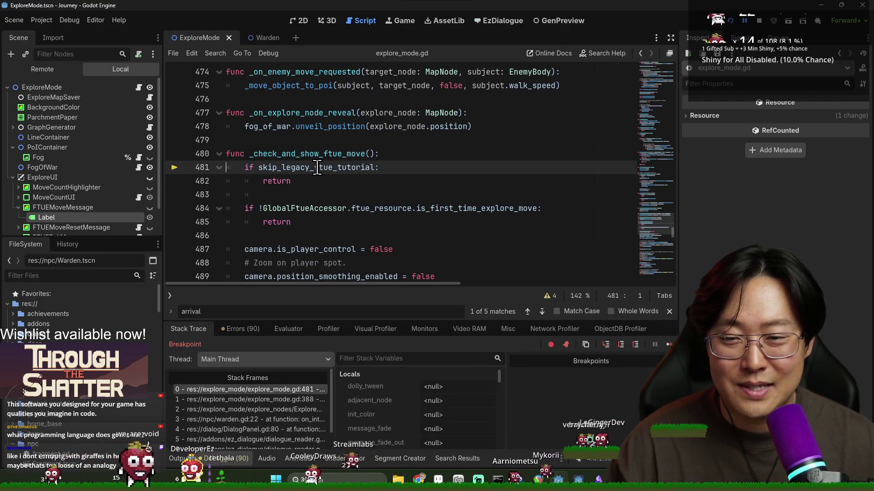
{"action": "left_click", "coordinate": [669, 345]}
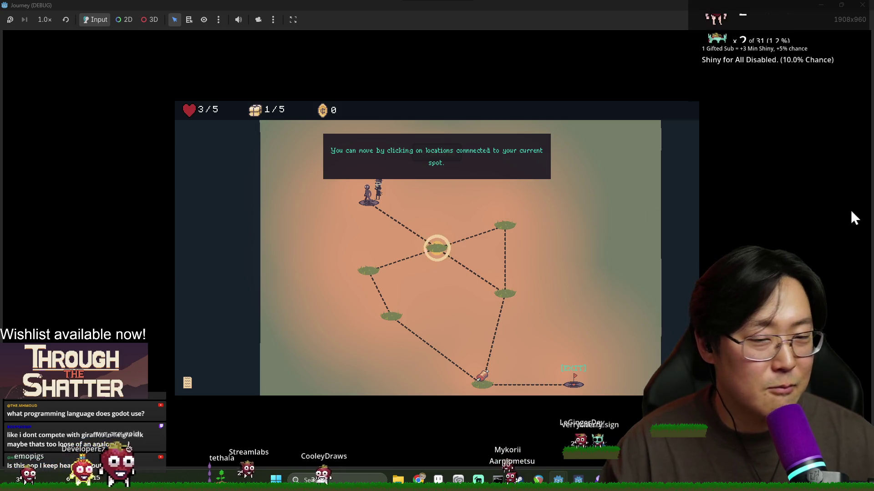
- Move to the centre, lower-right and meat nodes, dismissing the limited-moves message, then return to the editor
{"action": "left_click", "coordinate": [431, 251]}
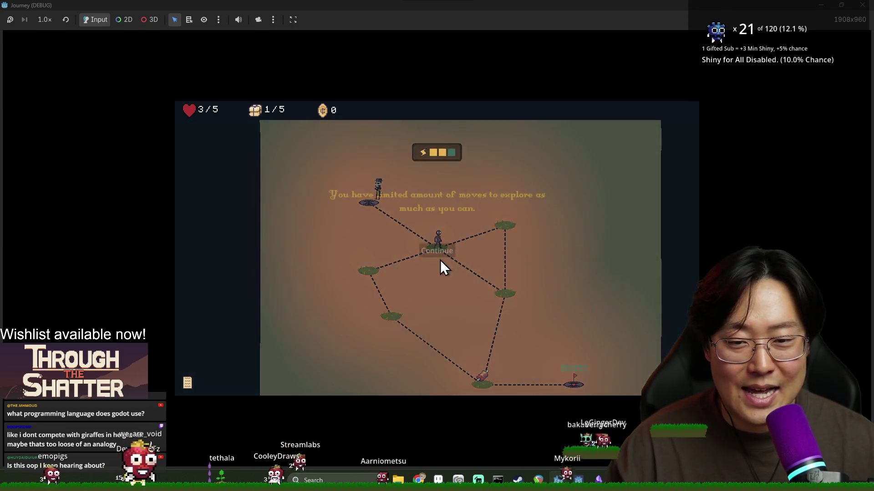
{"action": "left_click", "coordinate": [443, 254]}
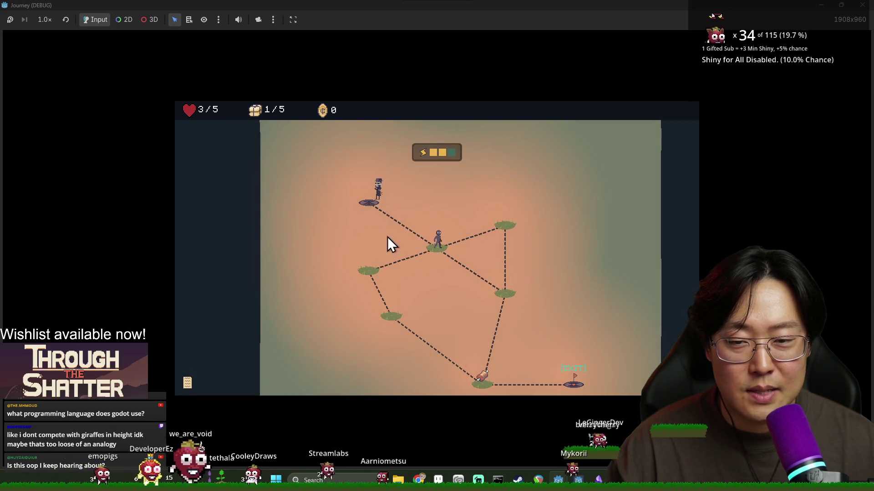
{"action": "left_click", "coordinate": [506, 295]}
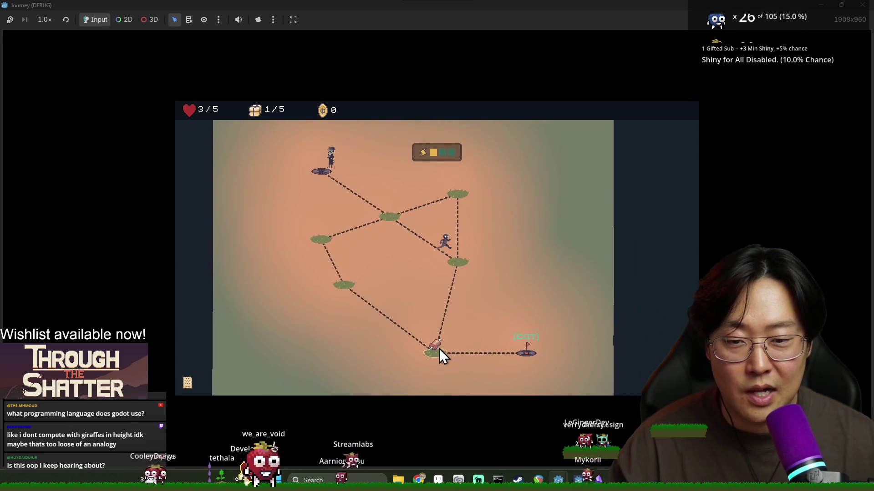
{"action": "left_click", "coordinate": [415, 341]}
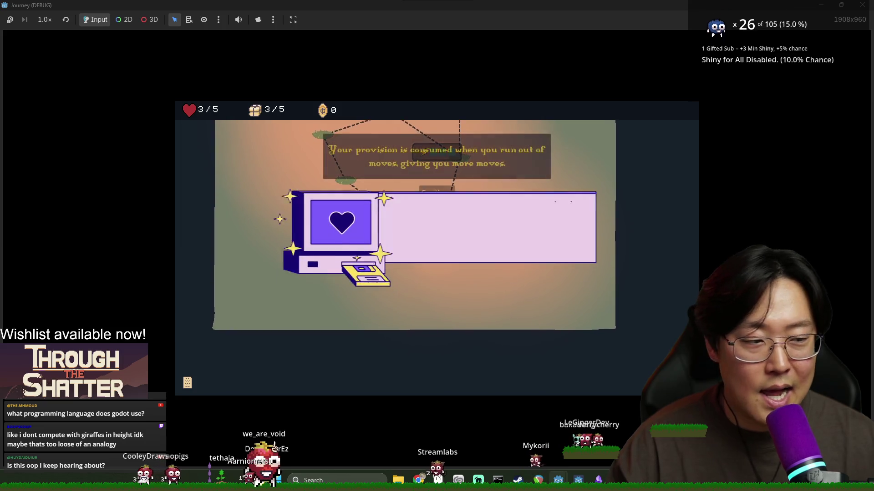
{"action": "key", "text": "alt+Tab"}
- Bring the editor forward and advance past the crystal intro cutscene
{"action": "left_click", "coordinate": [734, 25]}
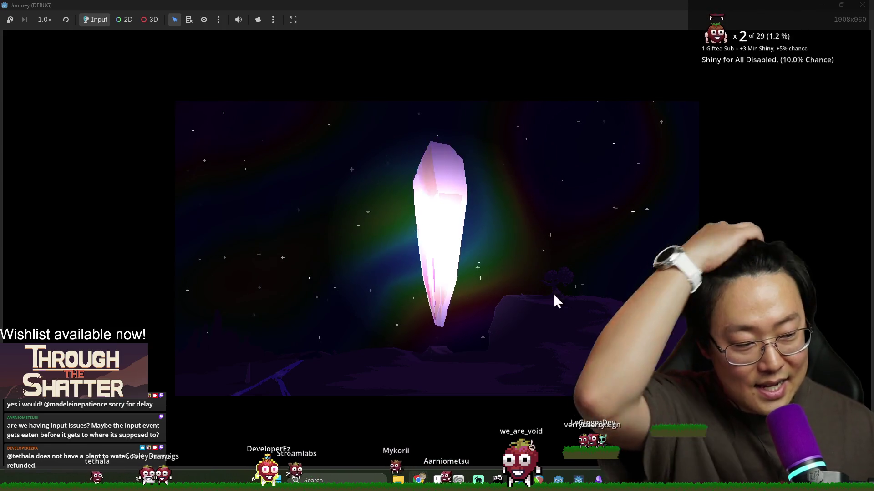
{"action": "left_click", "coordinate": [436, 256]}
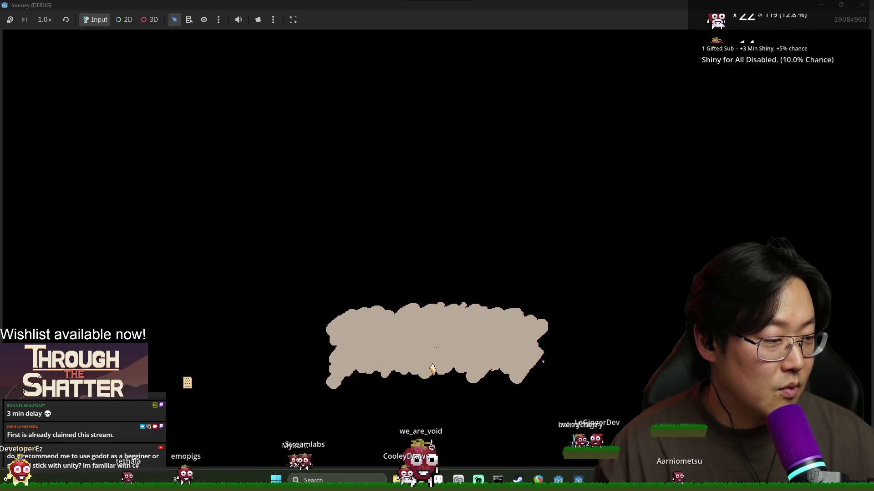
- Answer the 'Are you done?' prompt, take the provision, move to the middle node, dismiss the limited-moves message
{"action": "left_click", "coordinate": [529, 359]}
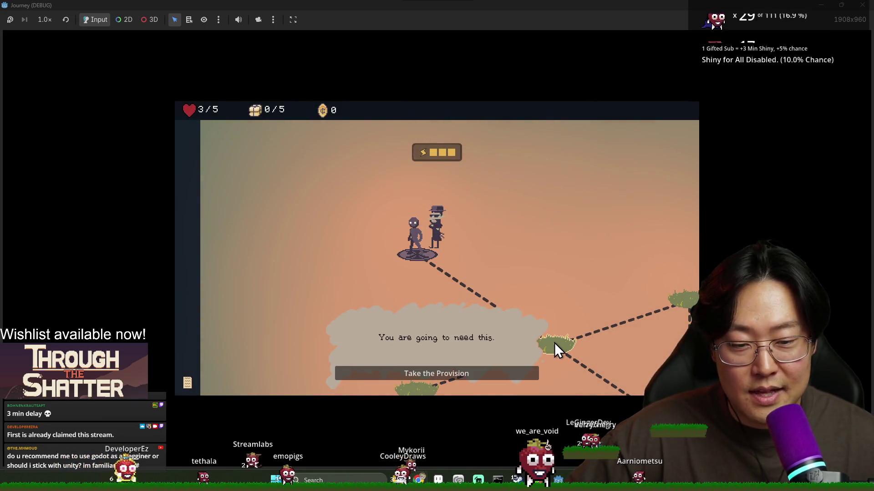
{"action": "left_click", "coordinate": [495, 372]}
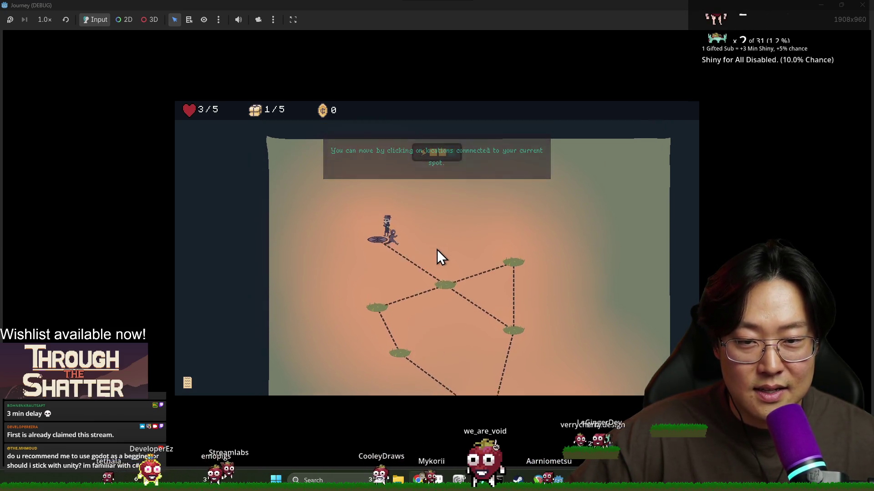
{"action": "left_click", "coordinate": [436, 249]}
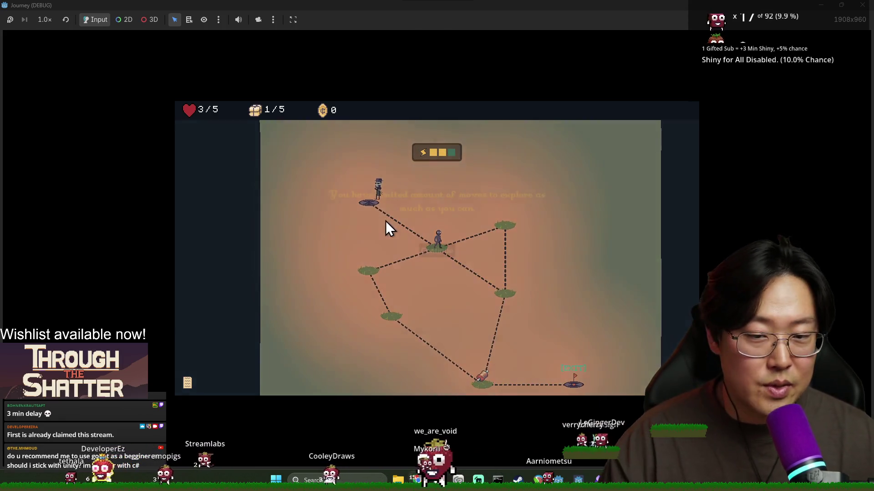
{"action": "left_click", "coordinate": [425, 249]}
- Move back toward the start node, close the final dialog, then return to Godot and save
{"action": "left_click", "coordinate": [370, 206]}
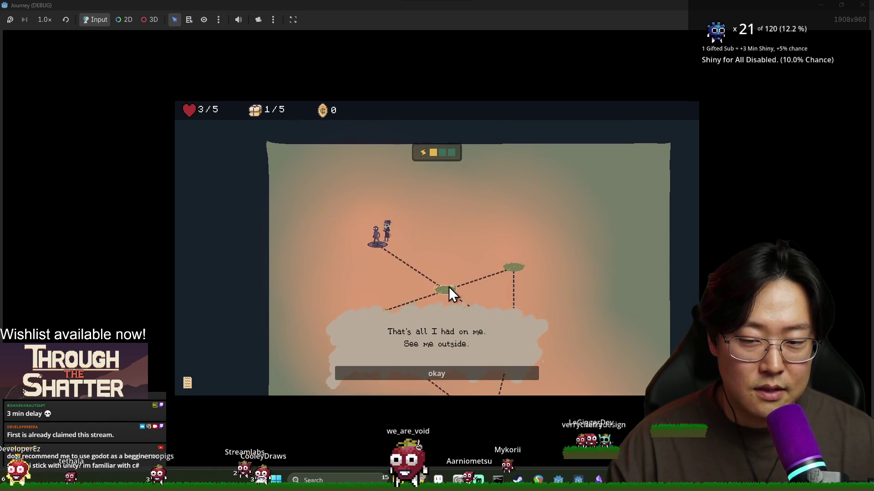
{"action": "left_click", "coordinate": [514, 371]}
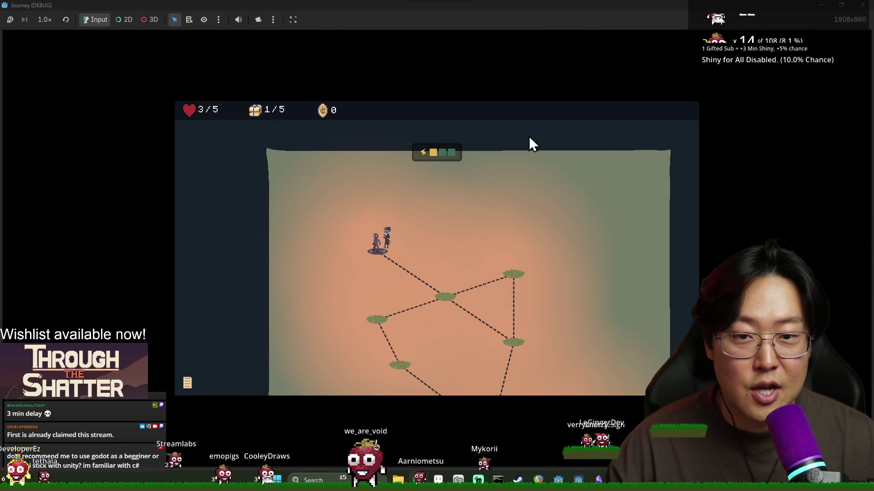
{"action": "key", "text": "alt+Tab"}
{"action": "key", "text": "ctrl+s"}
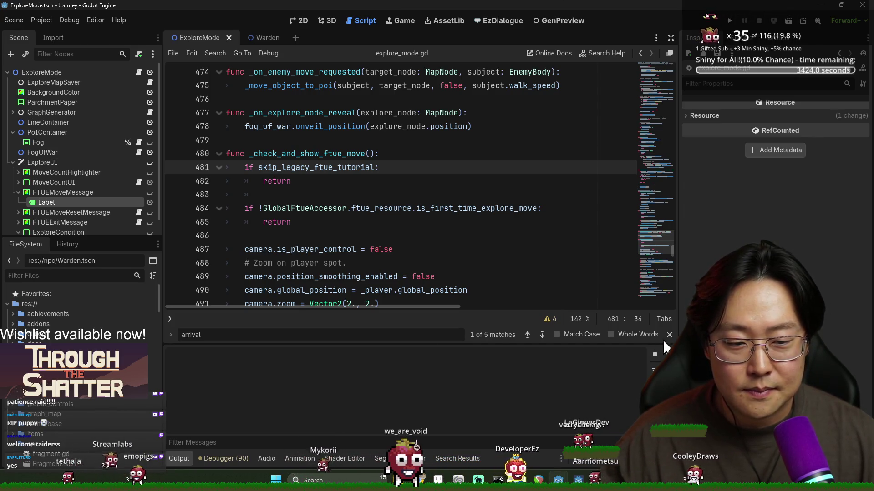
- Close the 'arrival' find bar and place the caret on blank line 486 of _check_and_show_ftue_move
{"action": "left_click", "coordinate": [669, 336]}
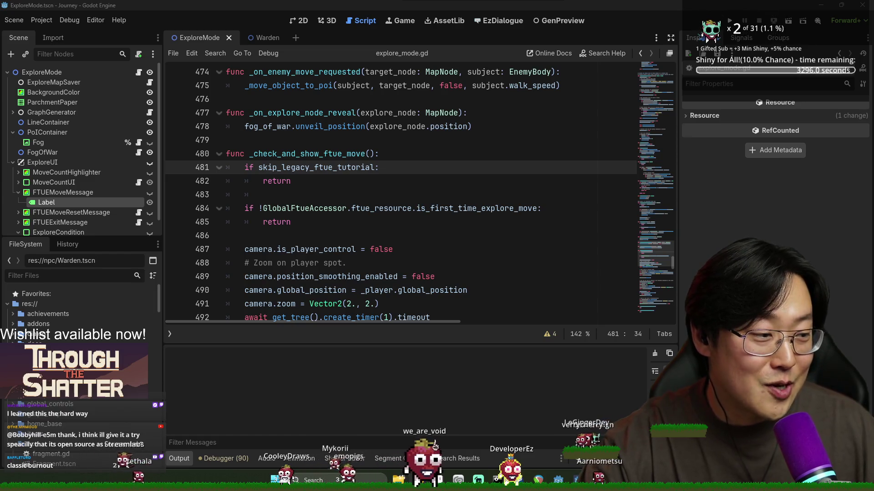
{"action": "left_click", "coordinate": [473, 290]}
{"action": "left_click", "coordinate": [376, 237]}
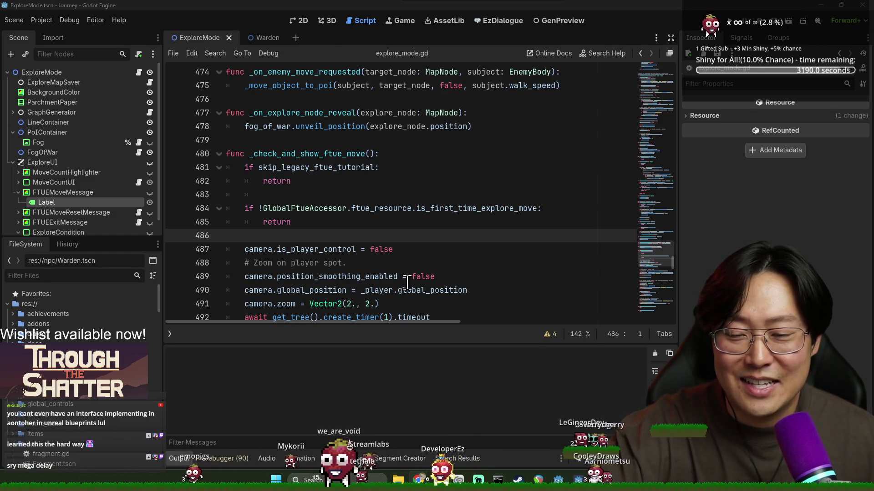
- Insert a blank line after the player-control line 487, before the zoom block, and save explore_mode.gd
{"action": "left_click", "coordinate": [405, 263]}
{"action": "scroll", "coordinate": [386, 159], "scroll_direction": "down", "scroll_amount": 3}
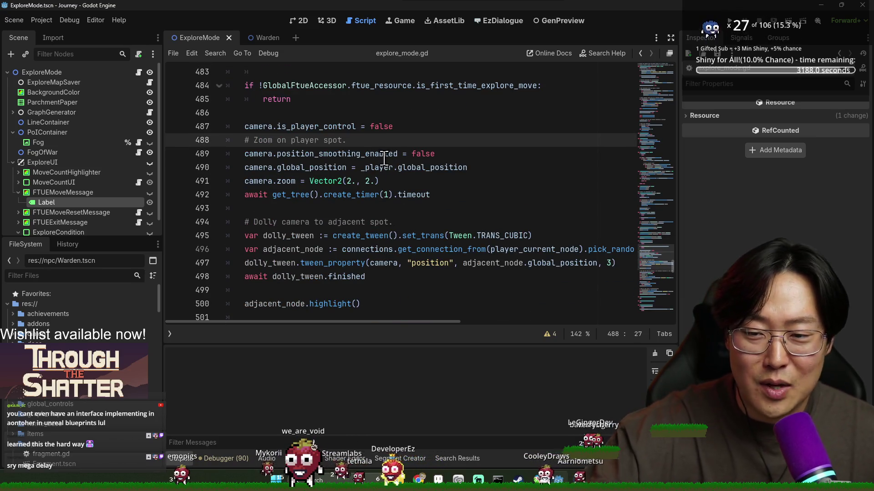
{"action": "key", "text": "Up"}
{"action": "key", "text": "End"}
{"action": "key", "text": "Return"}
{"action": "key", "text": "ctrl+s"}
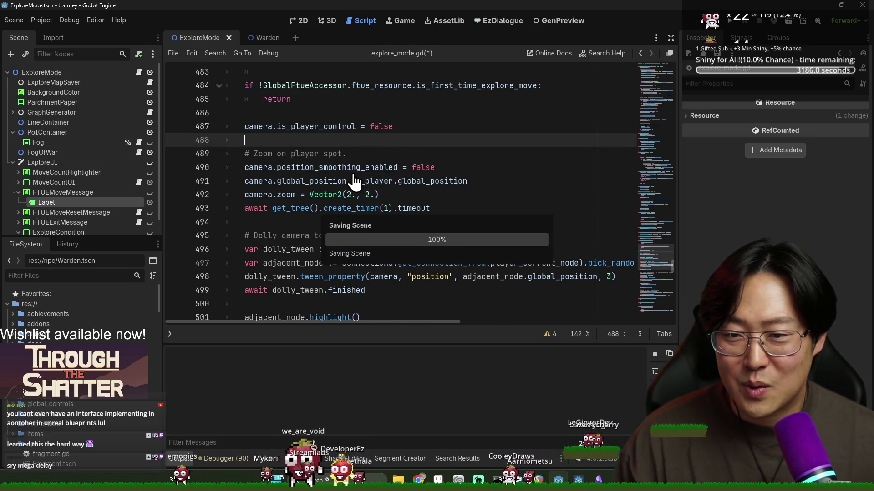
{"action": "key", "text": "ctrl+s"}
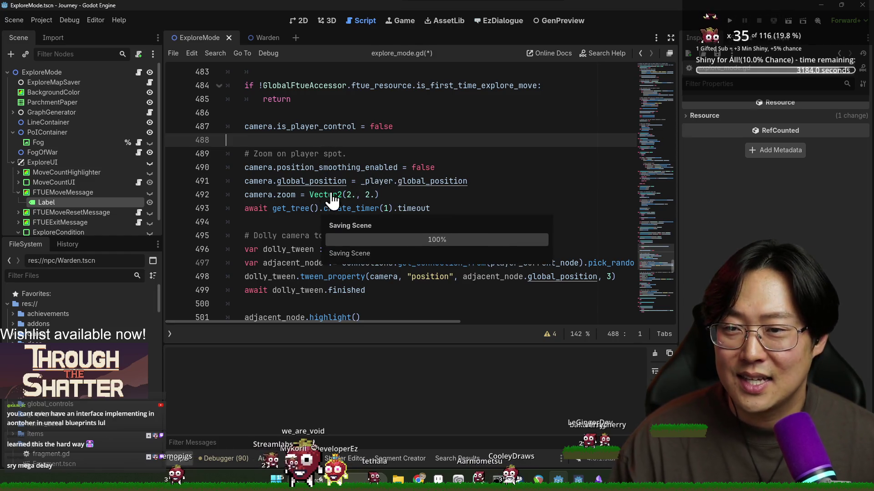
{"action": "scroll", "coordinate": [347, 202], "scroll_direction": "down", "scroll_amount": 2}
{"action": "scroll", "coordinate": [348, 202], "scroll_direction": "down", "scroll_amount": 2}
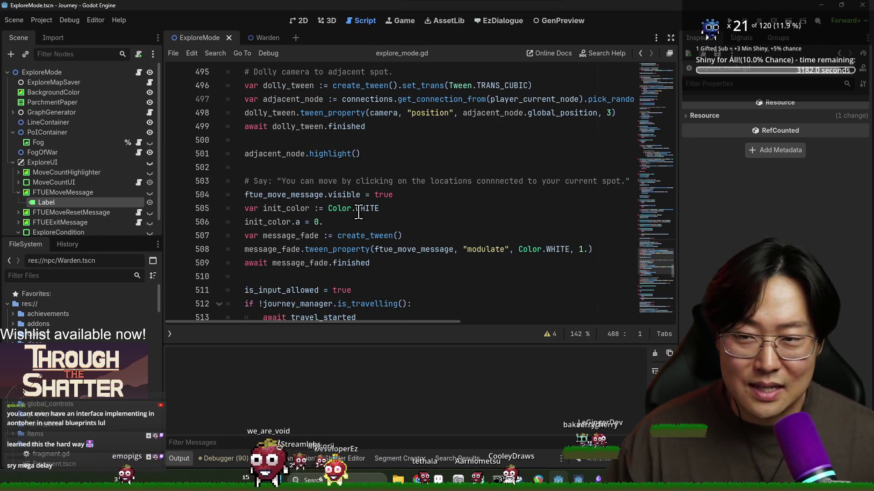
{"action": "left_click", "coordinate": [514, 289]}
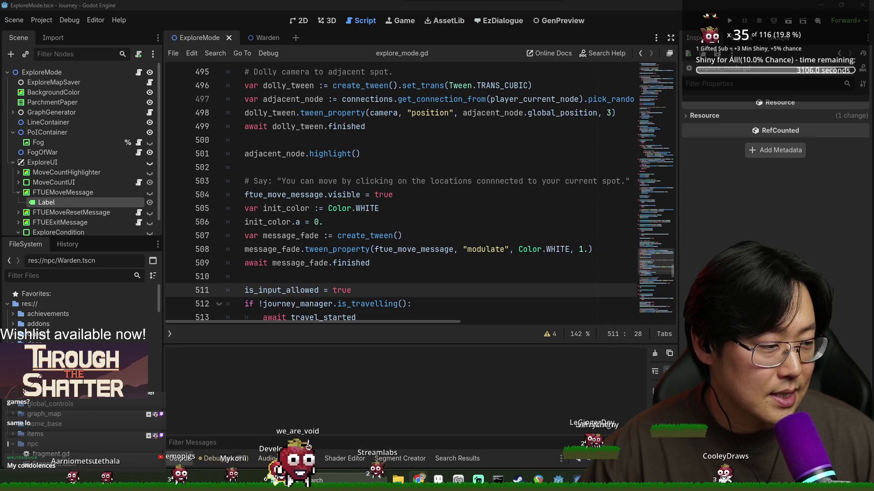
- Save explore_mode.gd from blank line 510 and launch the project with F5
{"action": "left_click", "coordinate": [430, 278]}
{"action": "key", "text": "ctrl+s"}
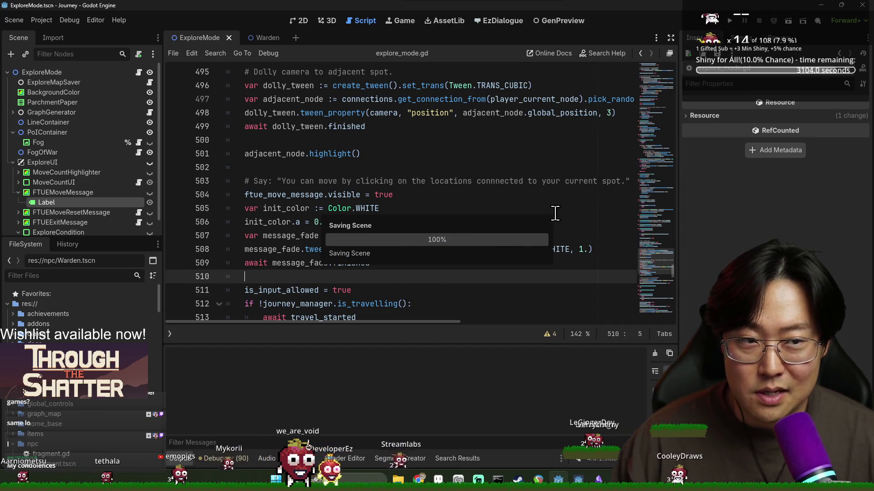
{"action": "key", "text": "F5"}
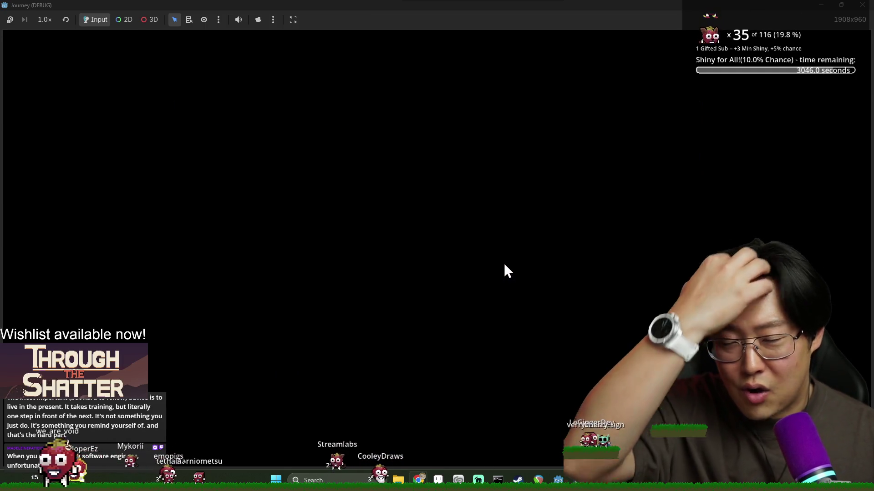
- Advance the opening dialogue, take the provision (1/5) and dismiss the limited-moves tutorial tip
{"action": "left_click", "coordinate": [460, 334]}
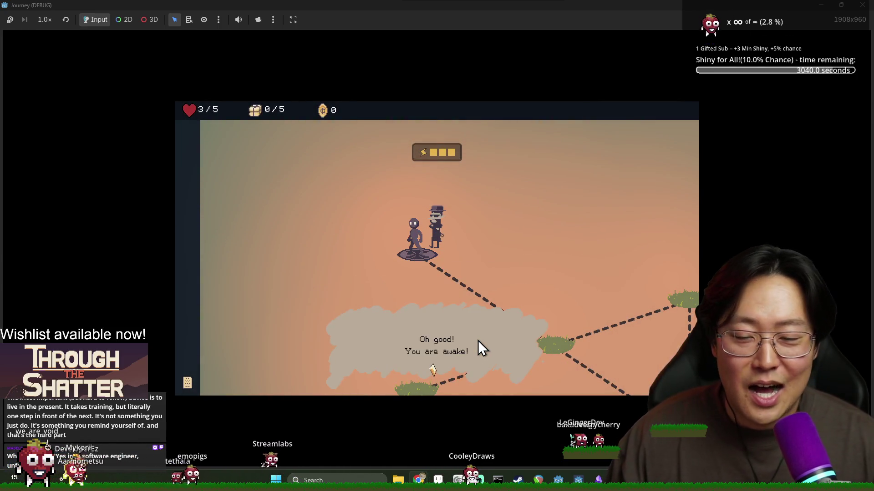
{"action": "left_click", "coordinate": [468, 369]}
{"action": "left_click", "coordinate": [468, 369]}
{"action": "left_click", "coordinate": [469, 368]}
{"action": "left_click", "coordinate": [472, 365]}
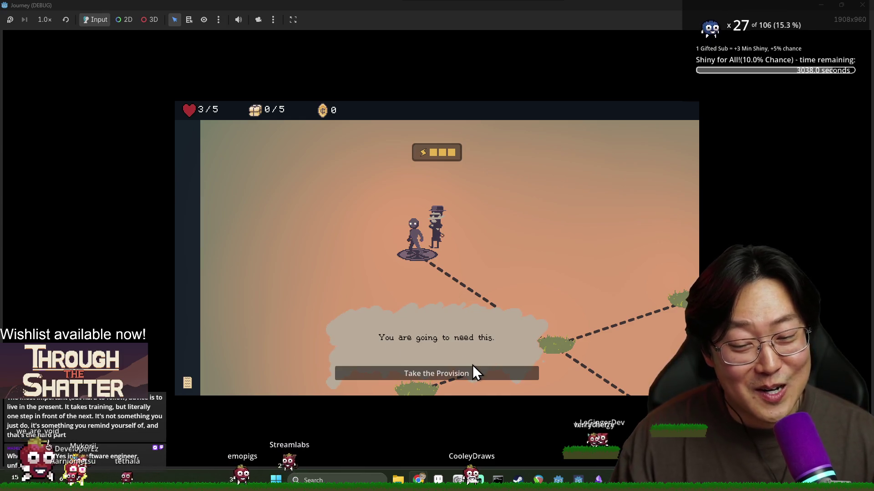
{"action": "left_click", "coordinate": [472, 365]}
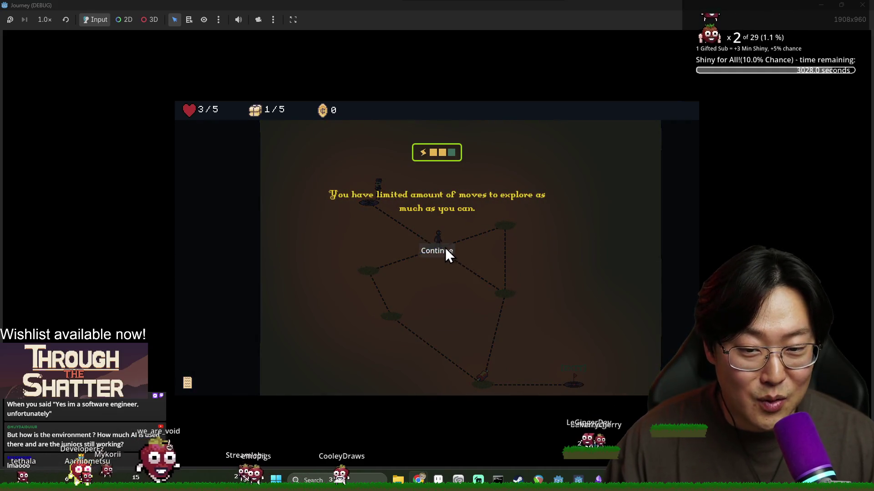
{"action": "left_click", "coordinate": [446, 254]}
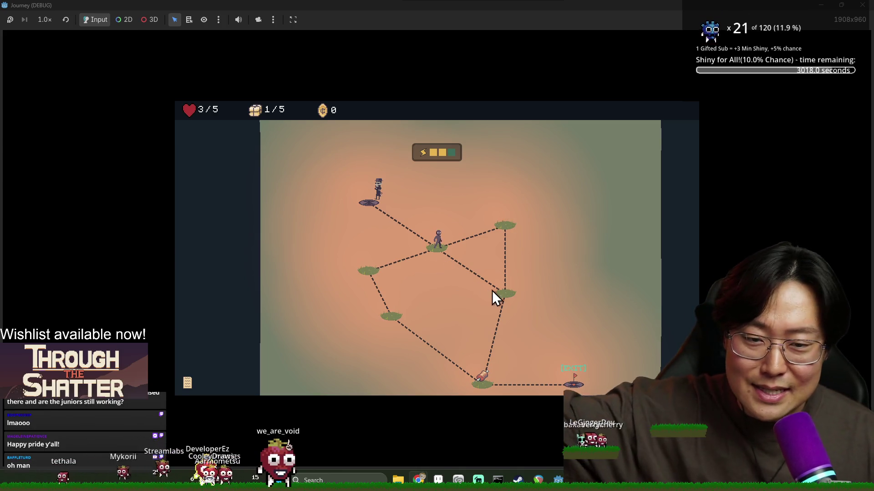
- Walk node by node to the EXIT, dismissing the provision and exit hint messages
{"action": "left_click", "coordinate": [503, 229]}
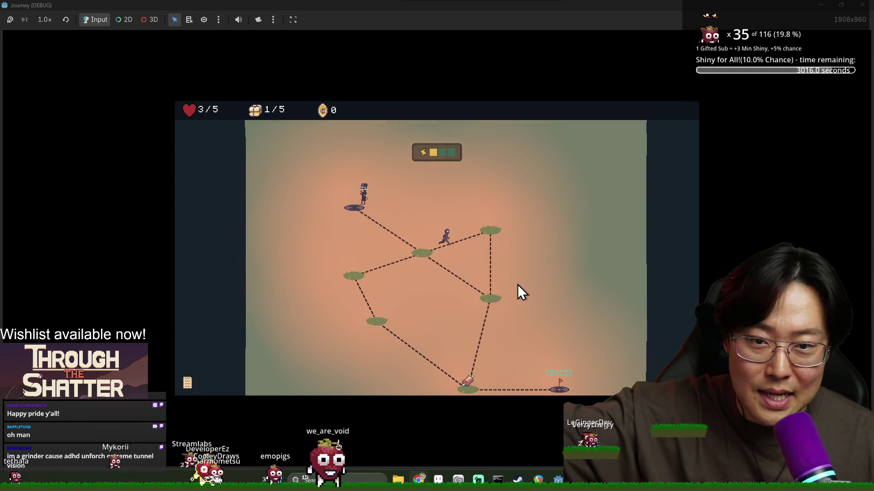
{"action": "left_click", "coordinate": [461, 310]}
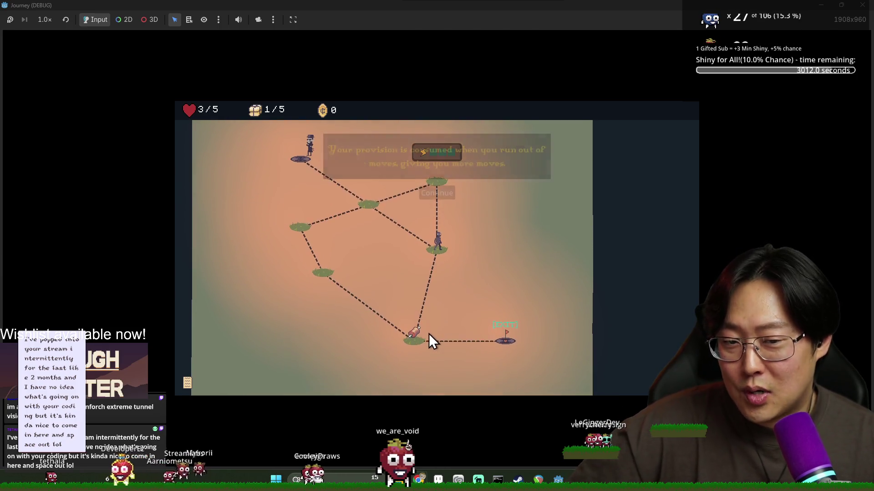
{"action": "left_click", "coordinate": [443, 195]}
{"action": "left_click", "coordinate": [416, 339]}
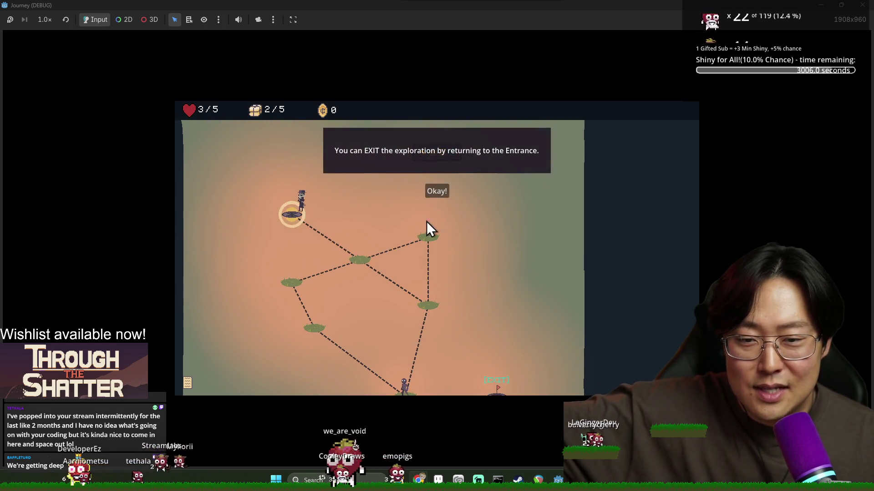
{"action": "left_click", "coordinate": [440, 192]}
{"action": "left_click", "coordinate": [495, 216]}
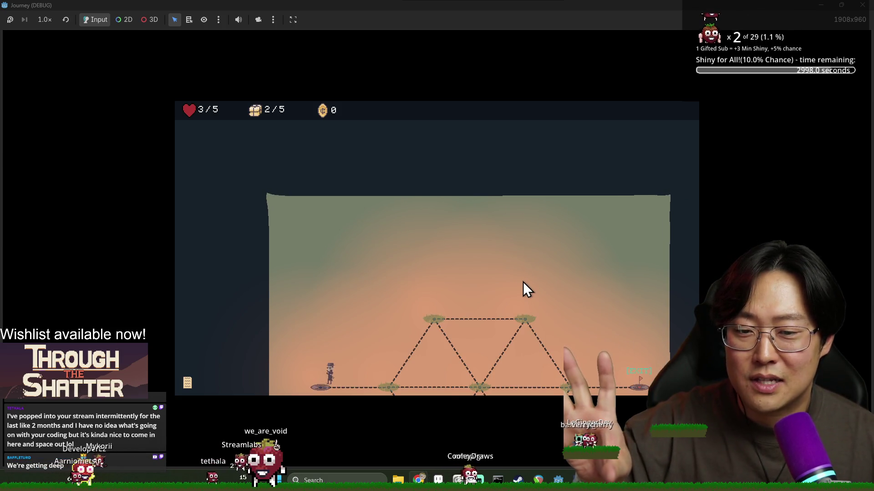
- Talk through the NPC conversation, answering with the reply about eating Void mutations
{"action": "left_click", "coordinate": [476, 372]}
{"action": "left_click", "coordinate": [481, 375]}
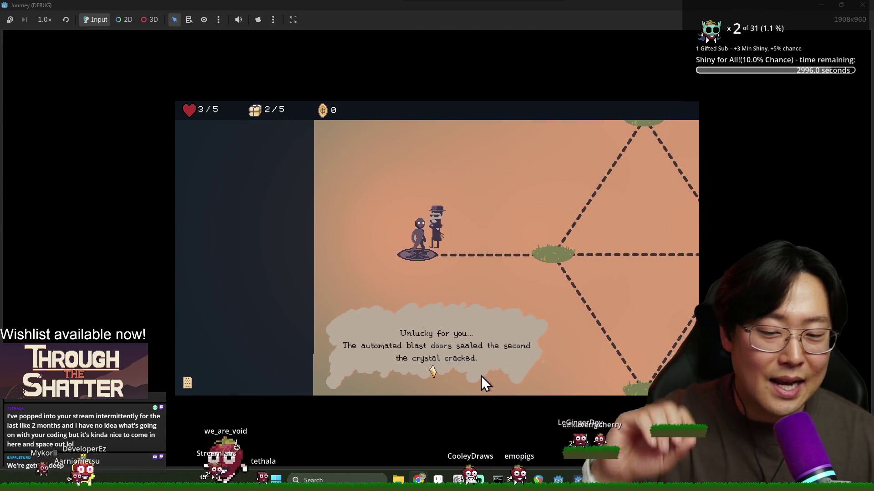
{"action": "left_click", "coordinate": [446, 369]}
{"action": "left_click", "coordinate": [449, 369]}
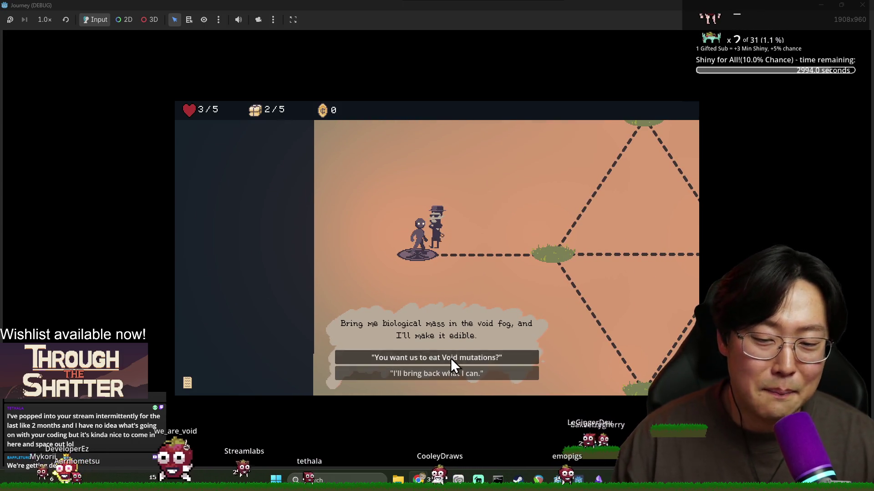
{"action": "left_click", "coordinate": [451, 358]}
{"action": "left_click", "coordinate": [472, 344]}
{"action": "left_click", "coordinate": [470, 345]}
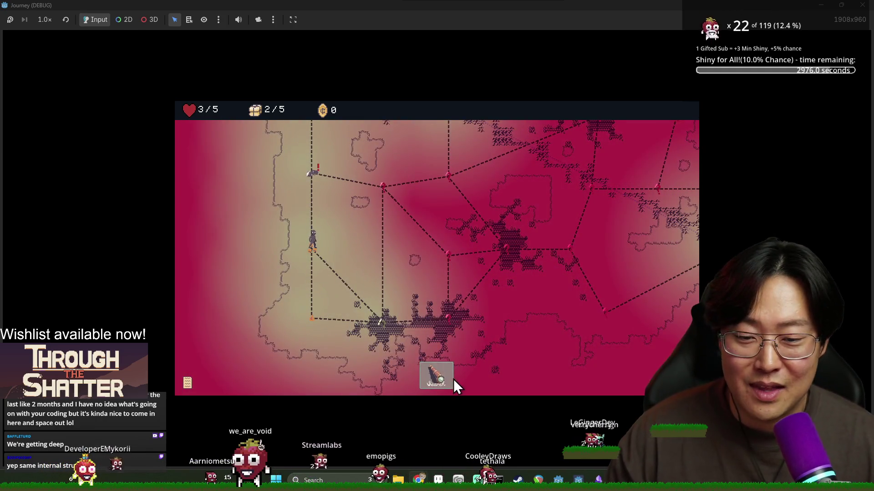
- Cross the hex map via the centre and right nodes to the EXIT pad, then close and relaunch the game
{"action": "left_click", "coordinate": [438, 372]}
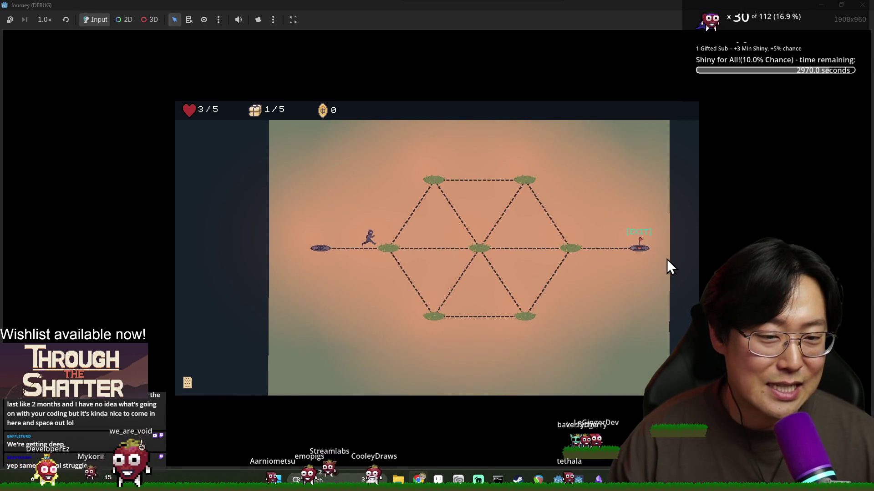
{"action": "left_click", "coordinate": [478, 253]}
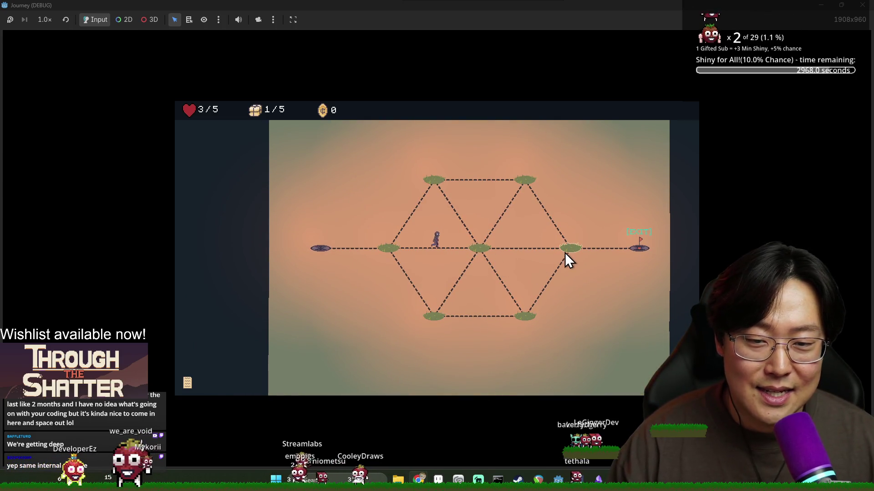
{"action": "left_click", "coordinate": [529, 252]}
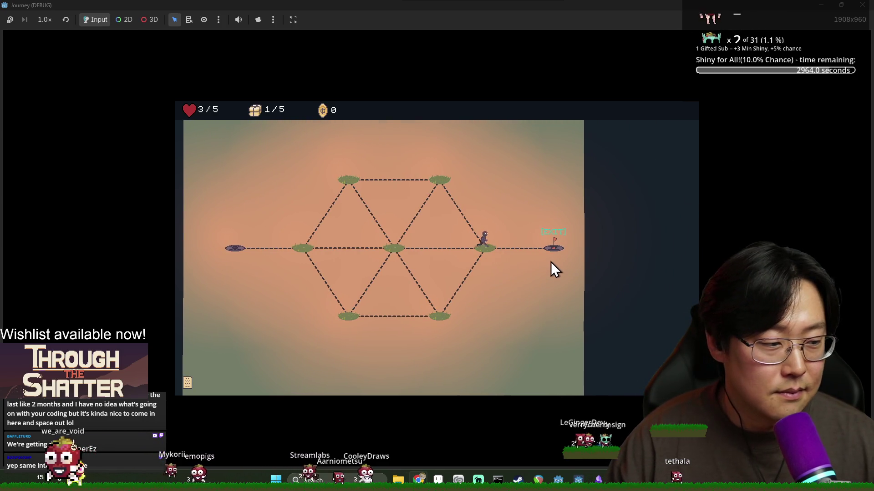
{"action": "left_click", "coordinate": [554, 247]}
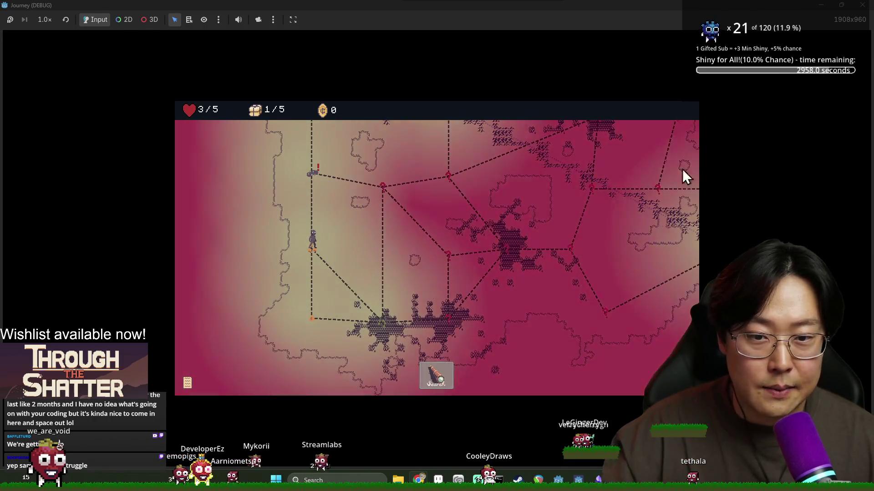
{"action": "left_click", "coordinate": [862, 5]}
{"action": "left_click", "coordinate": [803, 24]}
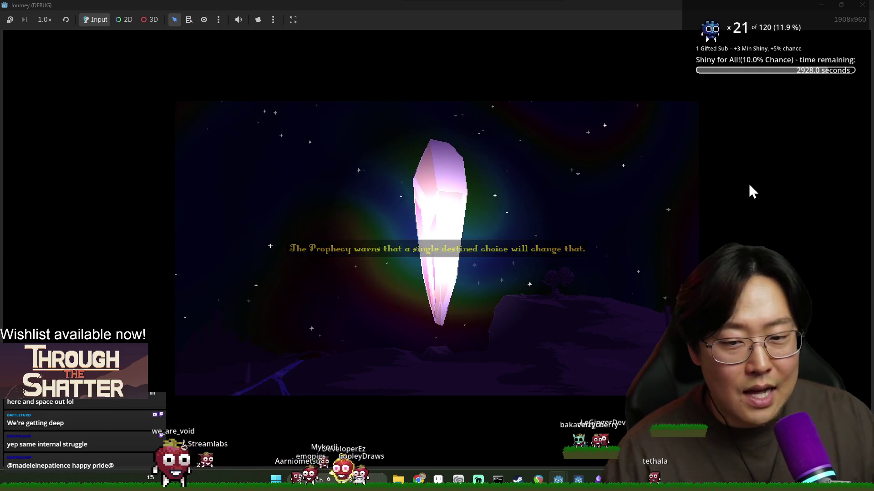
- Bring the Journey (DEBUG) window to the front and advance the crystal intro cutscene
{"action": "mouse_move", "coordinate": [558, 479]}
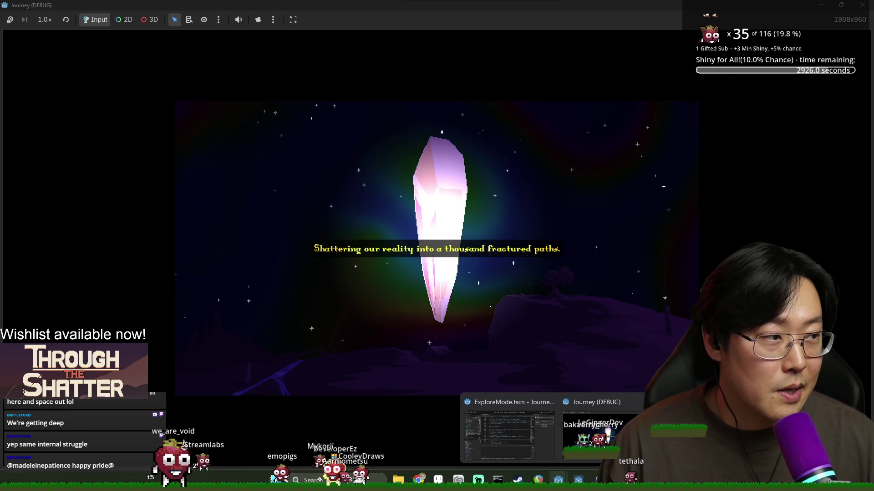
{"action": "left_click", "coordinate": [605, 433]}
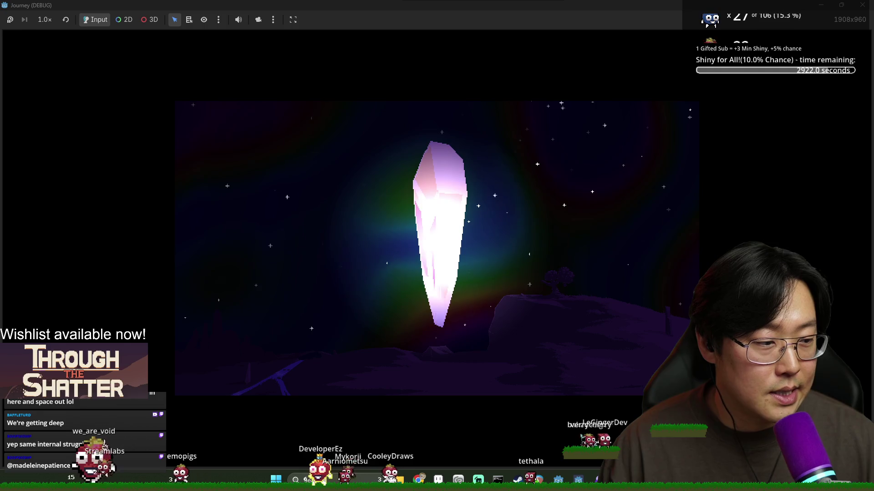
{"action": "left_click", "coordinate": [436, 262]}
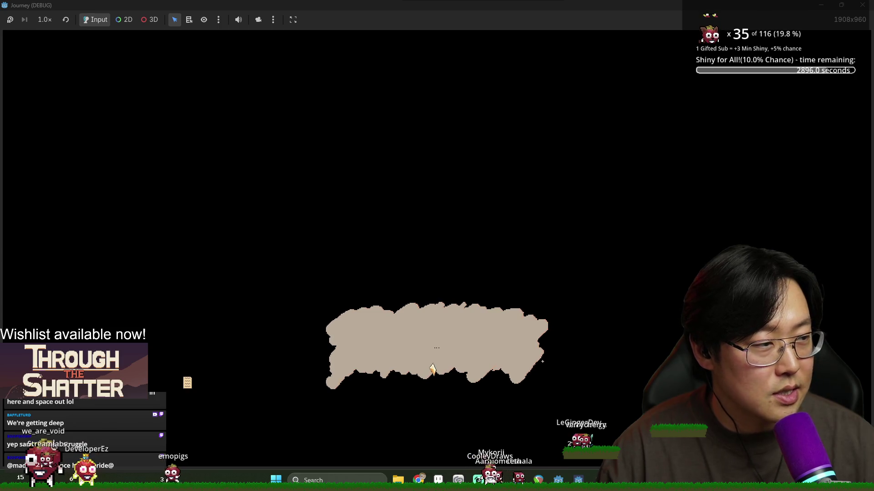
- Skip the opening cloud, click through the warden's dialogue and take the provision (1/5)
{"action": "key", "text": "space"}
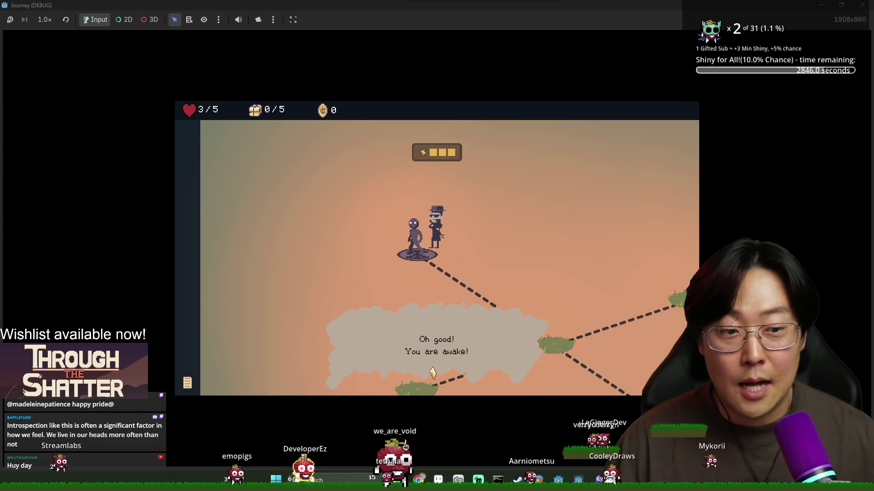
{"action": "left_click", "coordinate": [622, 281]}
{"action": "left_click", "coordinate": [622, 280]}
{"action": "left_click", "coordinate": [622, 280]}
{"action": "left_click", "coordinate": [621, 280]}
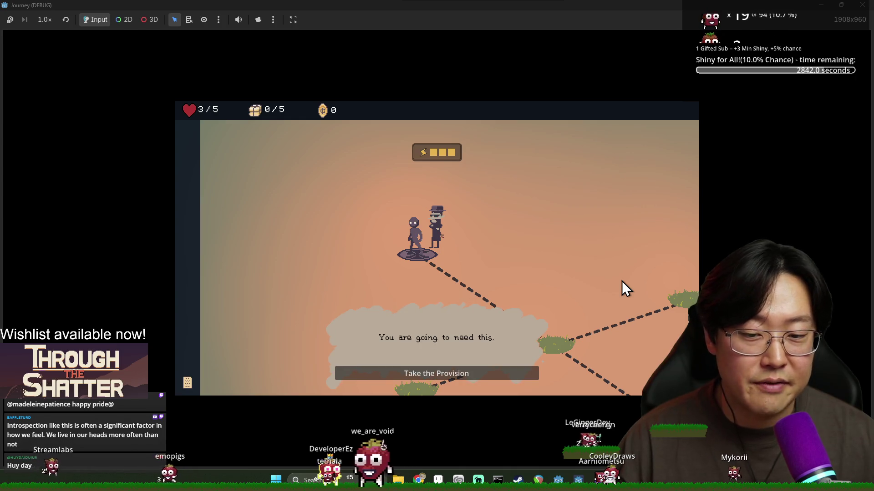
{"action": "left_click", "coordinate": [487, 374]}
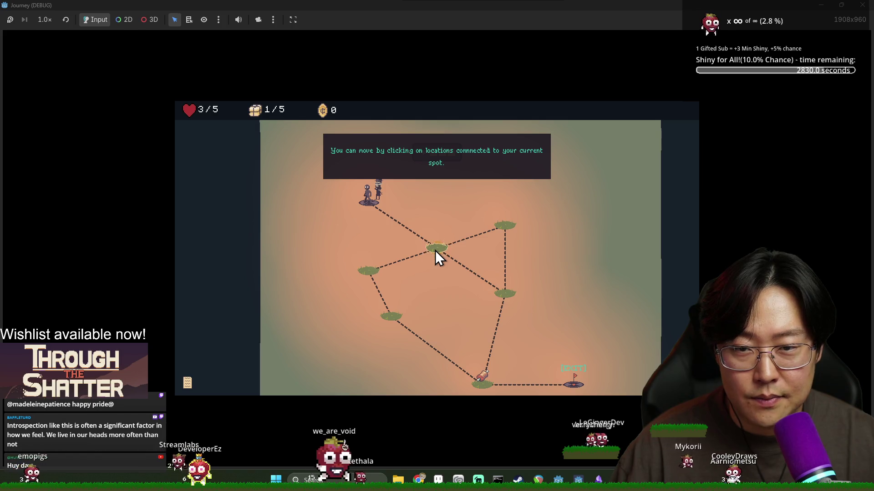
- Stop the game, switch to the 2D view, reveal the ExploreUI layer and select FTUEMoveMessage's Label
{"action": "key", "text": "F8"}
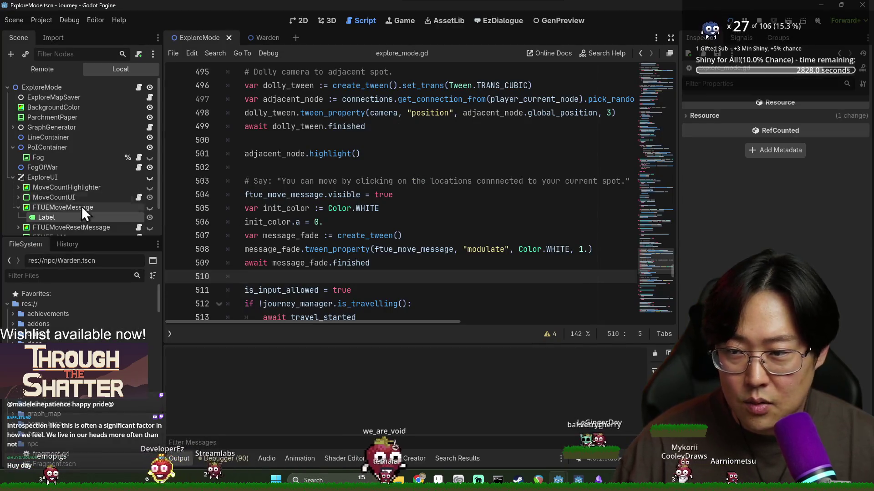
{"action": "left_click", "coordinate": [298, 21]}
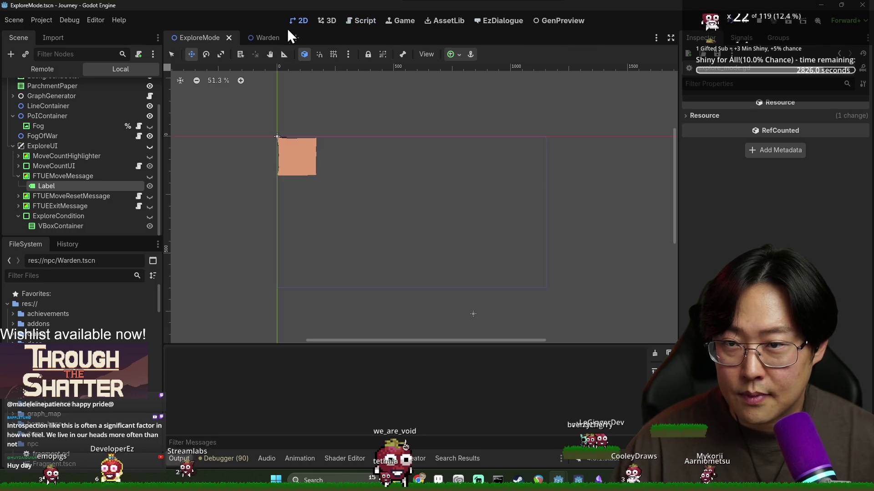
{"action": "left_click", "coordinate": [152, 177]}
{"action": "left_click", "coordinate": [152, 176]}
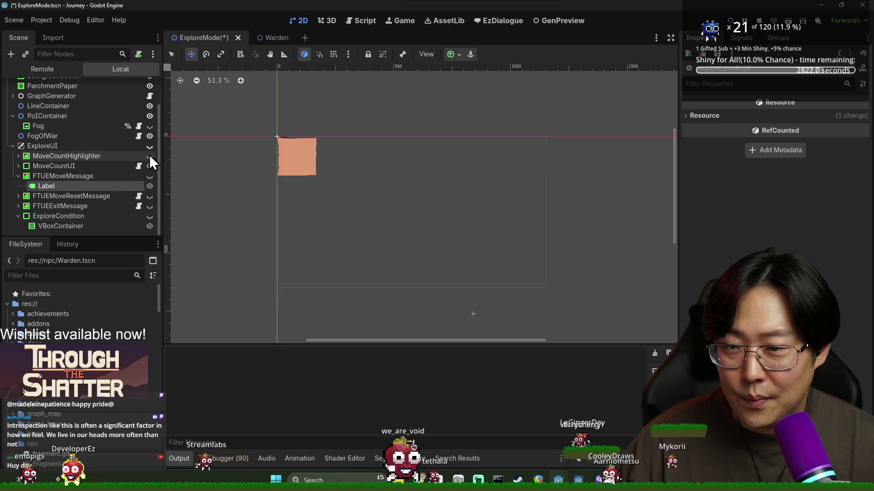
{"action": "left_click", "coordinate": [151, 146]}
{"action": "left_click", "coordinate": [151, 176]}
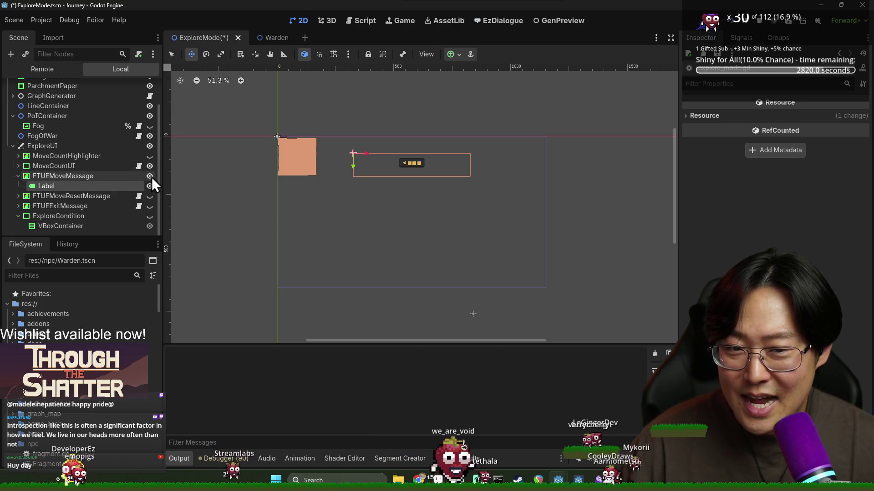
{"action": "left_click", "coordinate": [152, 176]}
{"action": "left_click", "coordinate": [129, 186]}
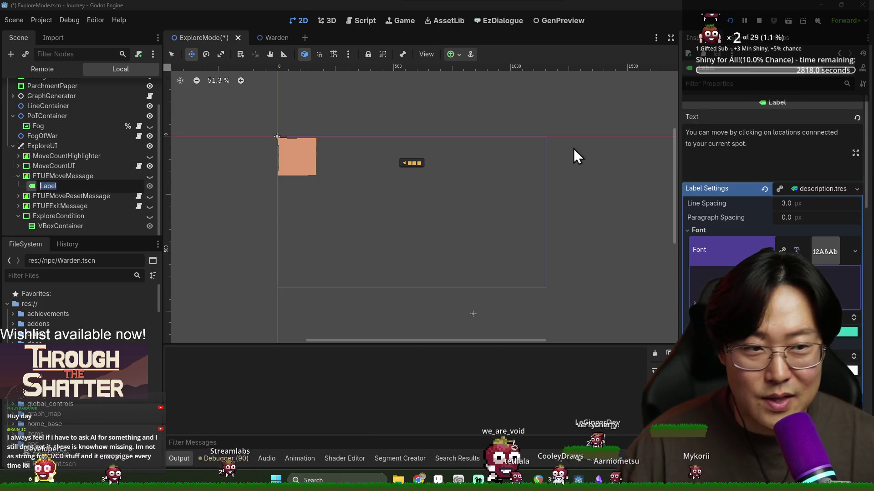
- Rewrite the label's opening words as 'Move by selecting'
{"action": "left_click", "coordinate": [729, 139]}
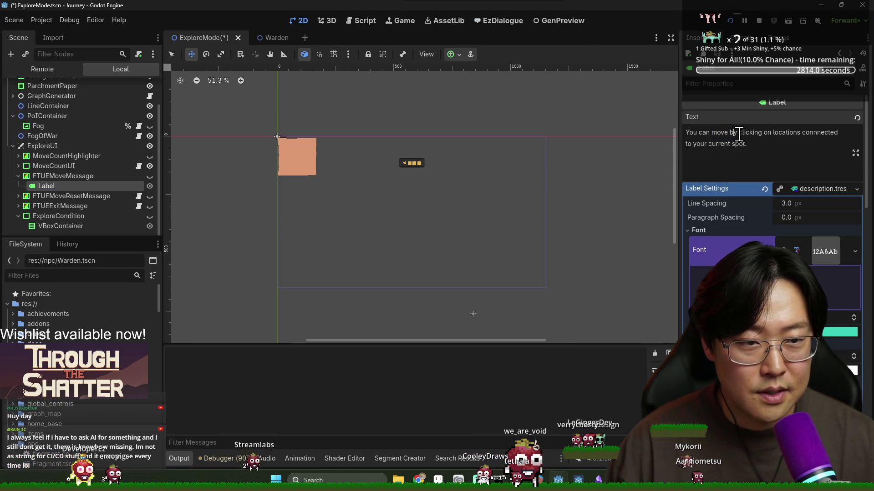
{"action": "type", "text": "Move "}
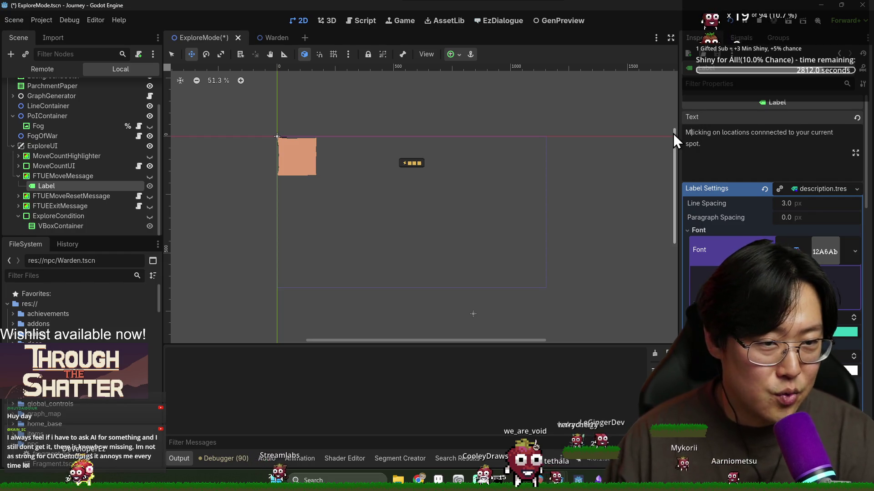
{"action": "type", "text": "by c"}
{"action": "key", "text": "BackSpace"}
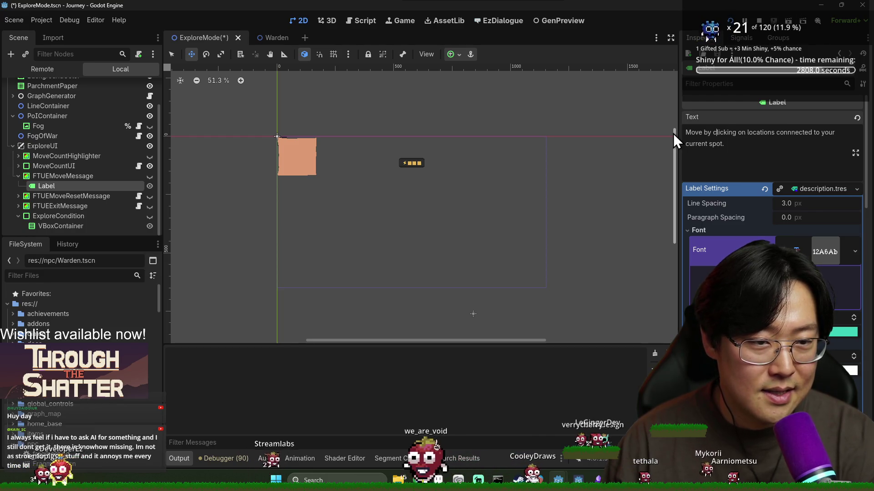
{"action": "type", "text": "selecting"}
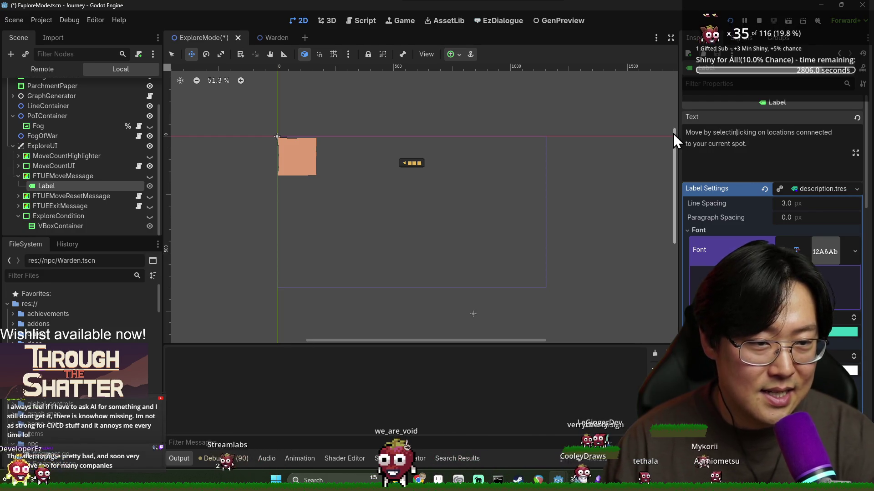
{"action": "key", "text": "BackSpace"}
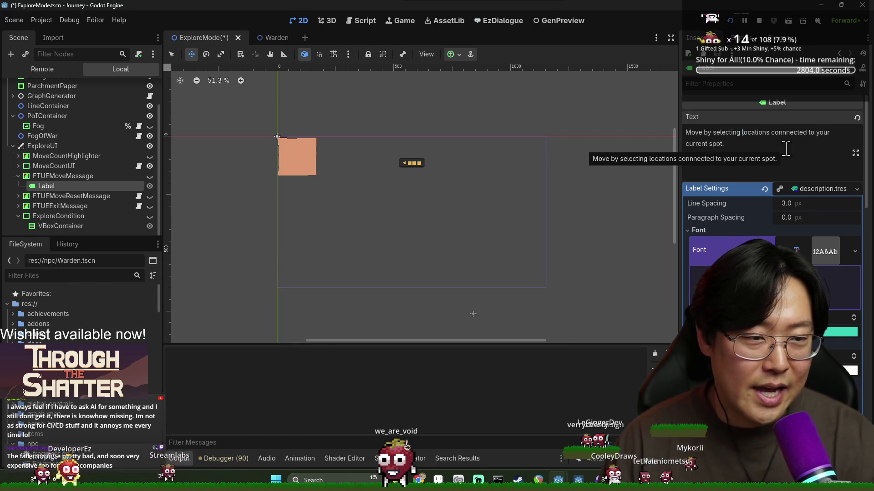
- Insert 'adjacent', delete 'connnected' and the trailing phrase, and end the text with a period
{"action": "double_click", "coordinate": [804, 133]}
{"action": "left_click", "coordinate": [806, 132]}
{"action": "left_click", "coordinate": [742, 133]}
{"action": "type", "text": "adjacent"}
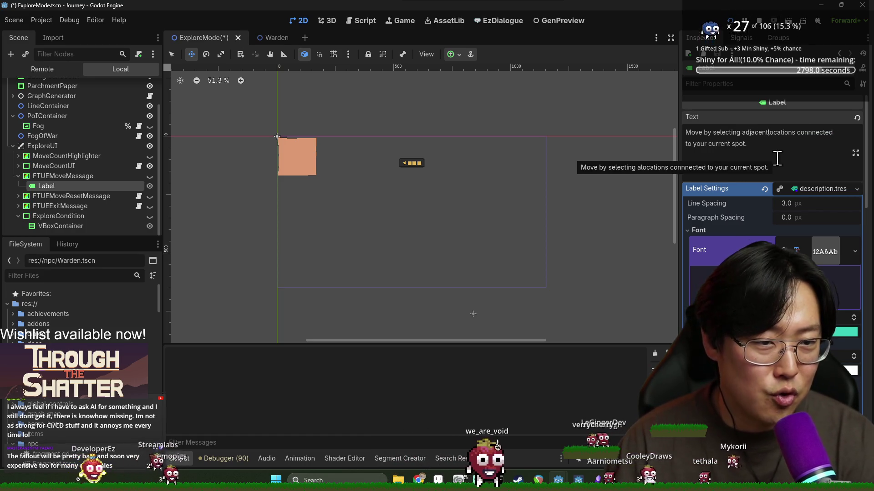
{"action": "left_click_drag", "start_coordinate": [797, 133], "coordinate": [838, 132]}
{"action": "key", "text": "BackSpace"}
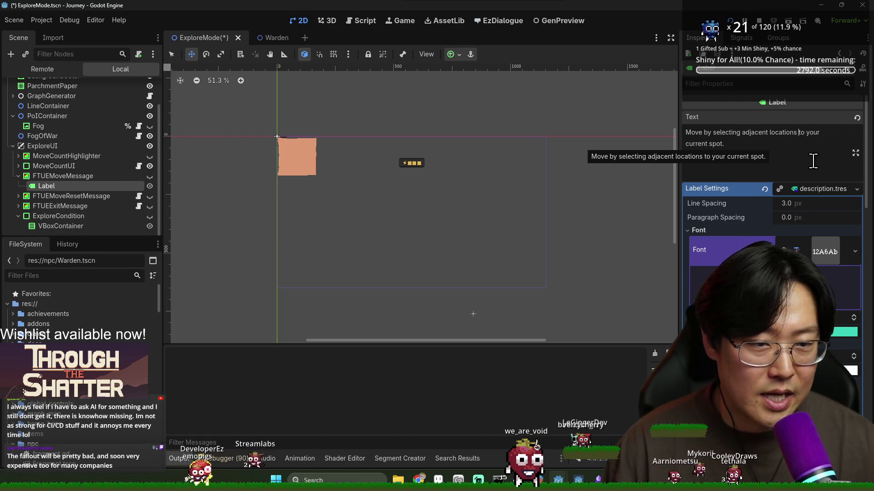
{"action": "left_click_drag", "start_coordinate": [798, 134], "coordinate": [806, 147]}
{"action": "key", "text": "BackSpace"}
{"action": "type", "text": "."}
{"action": "double_click", "coordinate": [783, 133]}
- Save the ExploreMode scene, test-run the game with F5, stop it, and save again
{"action": "key", "text": "ctrl+s"}
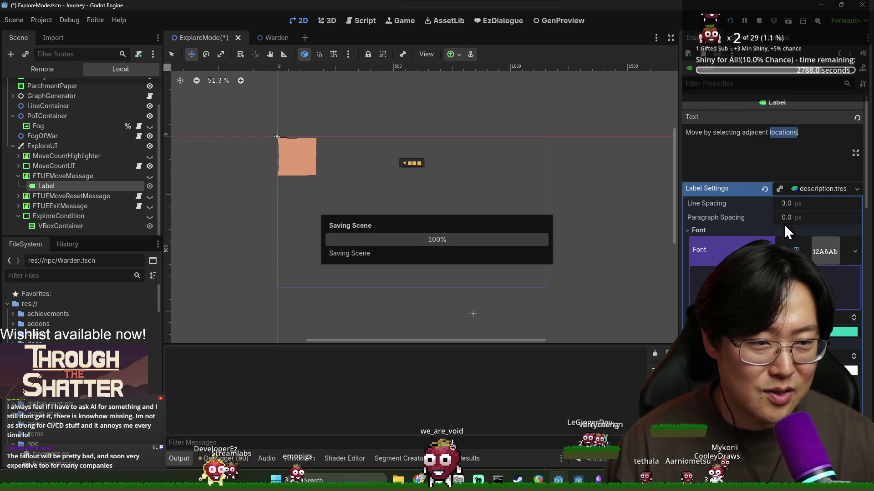
{"action": "key", "text": "F5"}
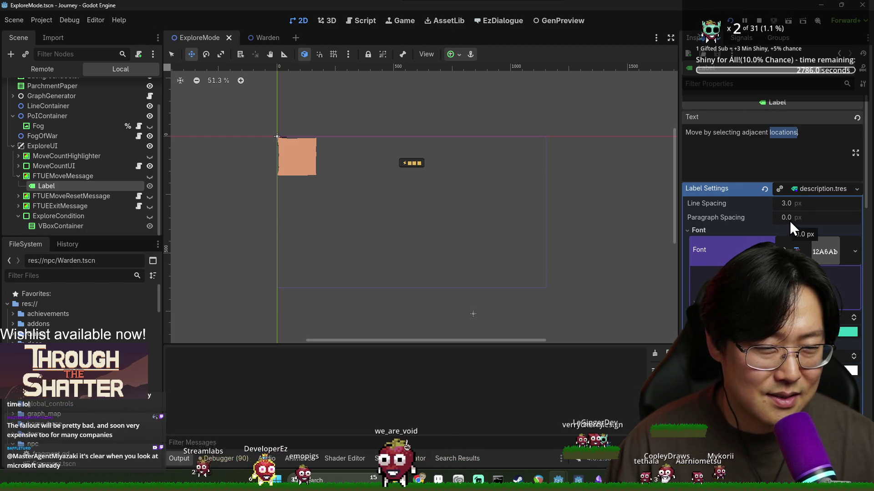
{"action": "key", "text": "F8"}
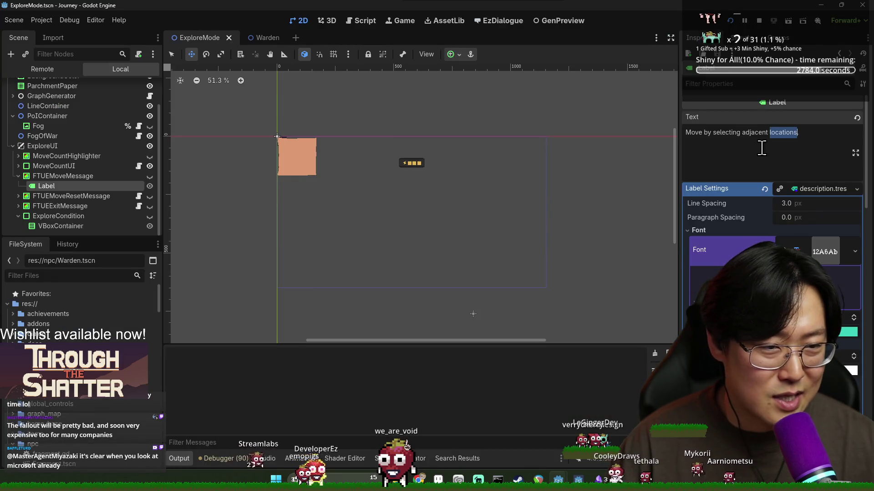
{"action": "key", "text": "ctrl+s"}
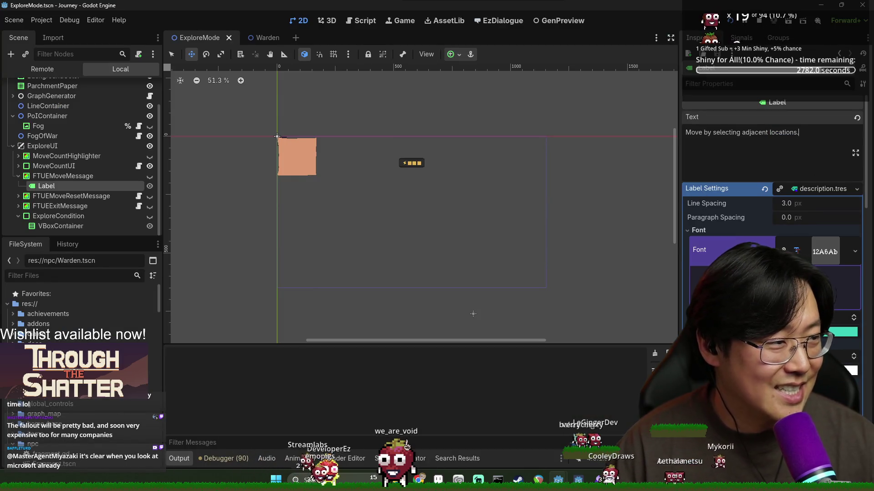
{"action": "triple_click", "coordinate": [685, 132]}
{"action": "left_click_drag", "start_coordinate": [727, 160], "coordinate": [641, 122]}
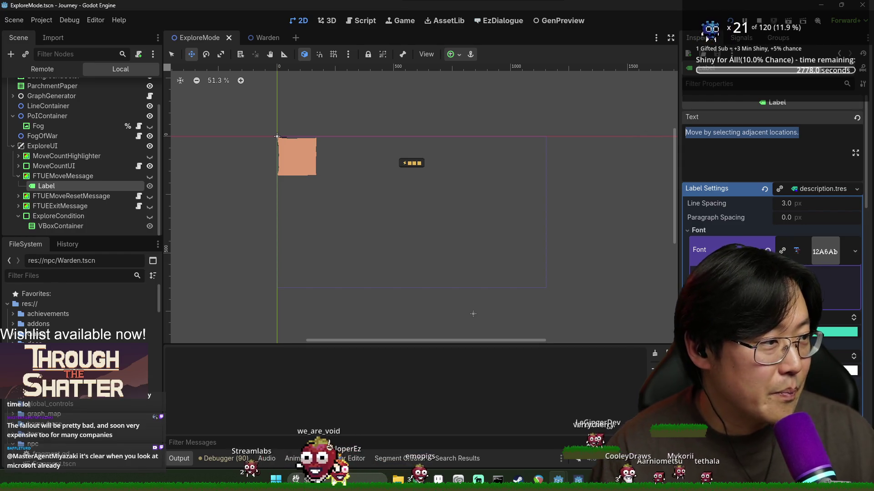
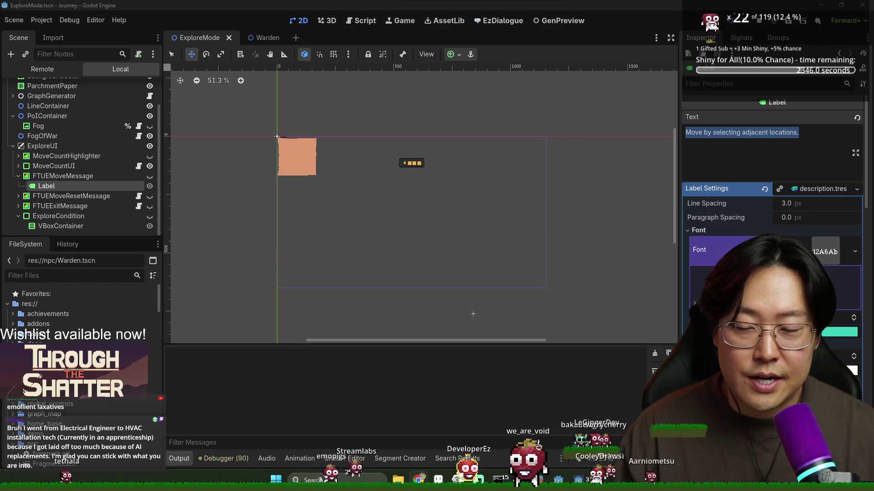
- Switch to the running Journey game and move the character to an adjacent location
{"action": "left_click", "coordinate": [802, 146]}
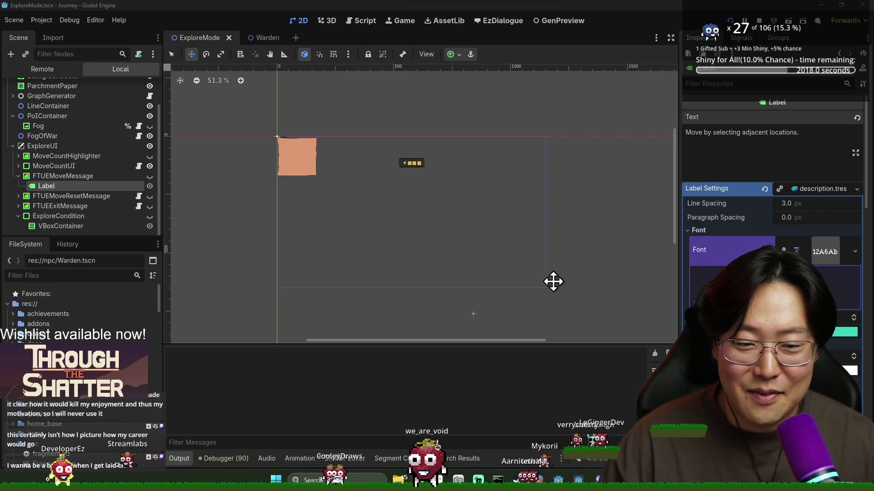
{"action": "key", "text": "alt+Tab"}
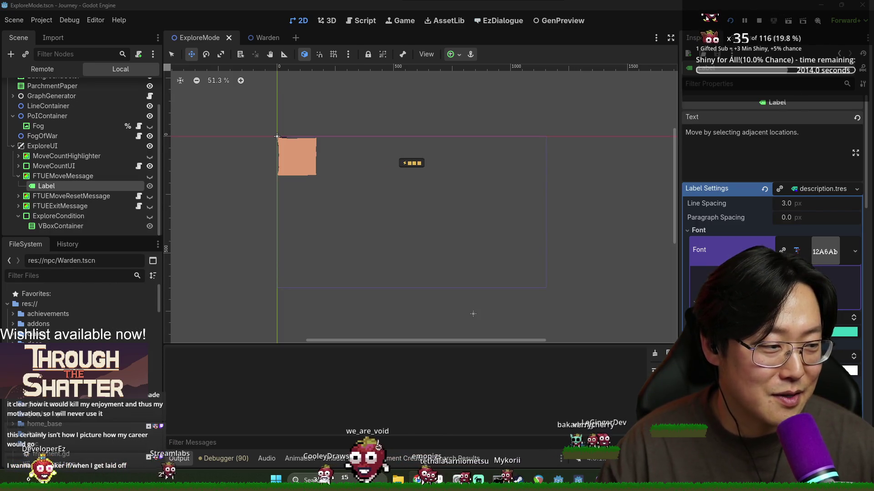
{"action": "key", "text": "alt+Tab"}
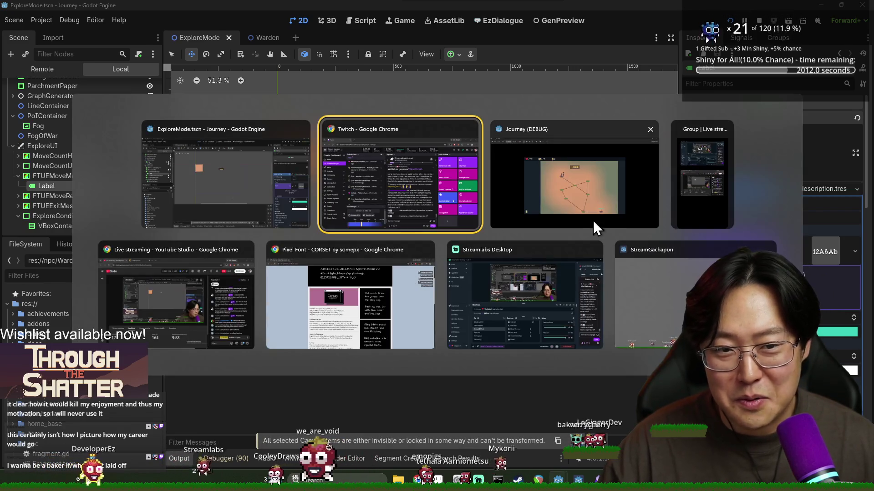
{"action": "left_click", "coordinate": [593, 214]}
{"action": "left_click", "coordinate": [434, 250]}
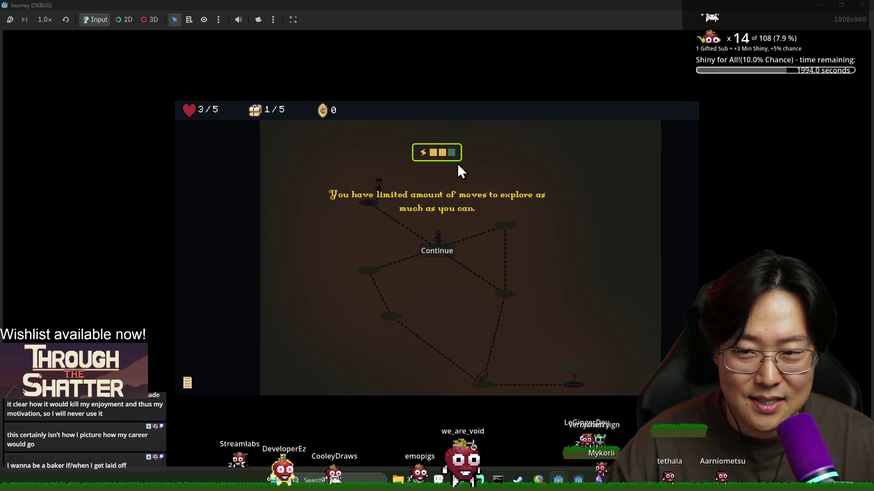
{"action": "key", "text": "alt+Tab"}
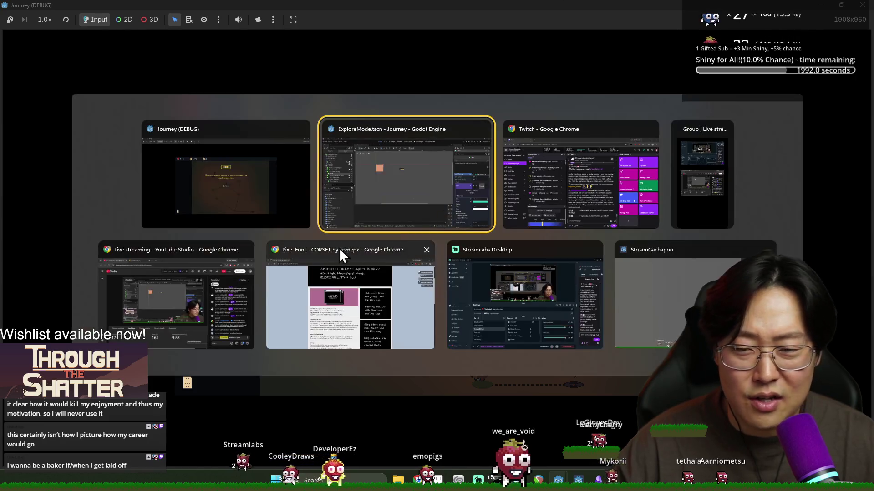
{"action": "left_click", "coordinate": [403, 228]}
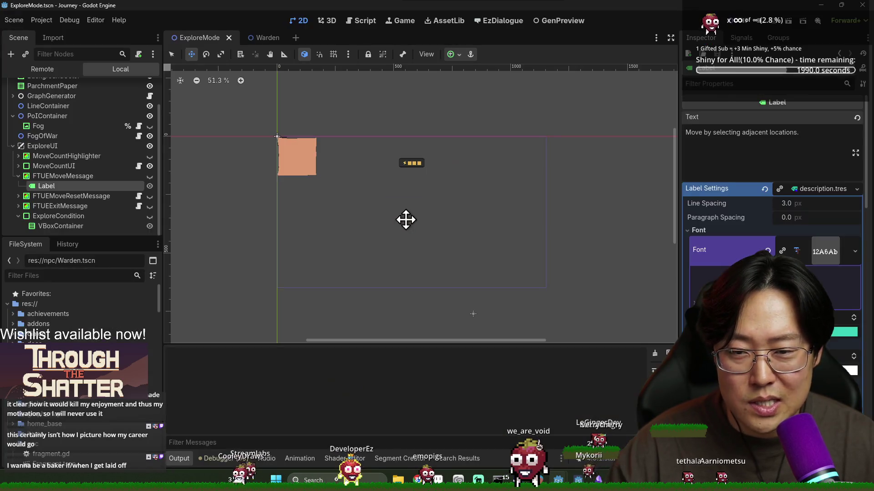
{"action": "key", "text": "alt+Tab"}
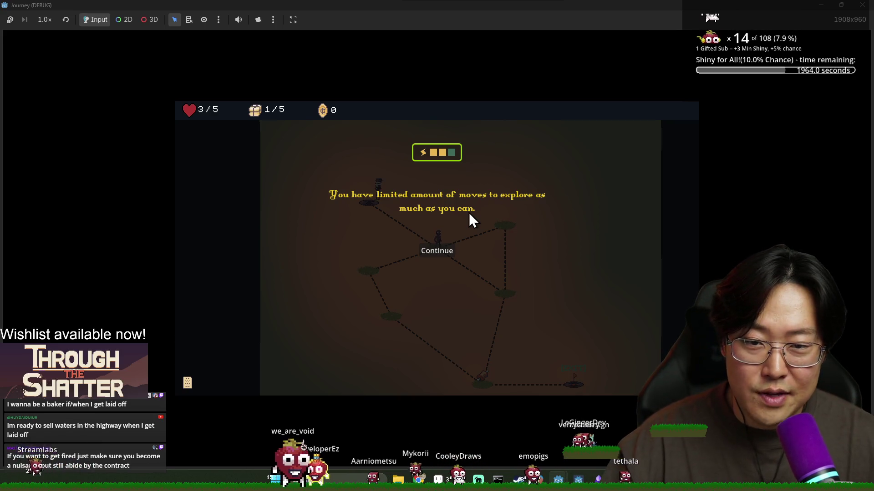
- Stop the playtest with F8 to return to the Godot editor
{"action": "key", "text": "F8"}
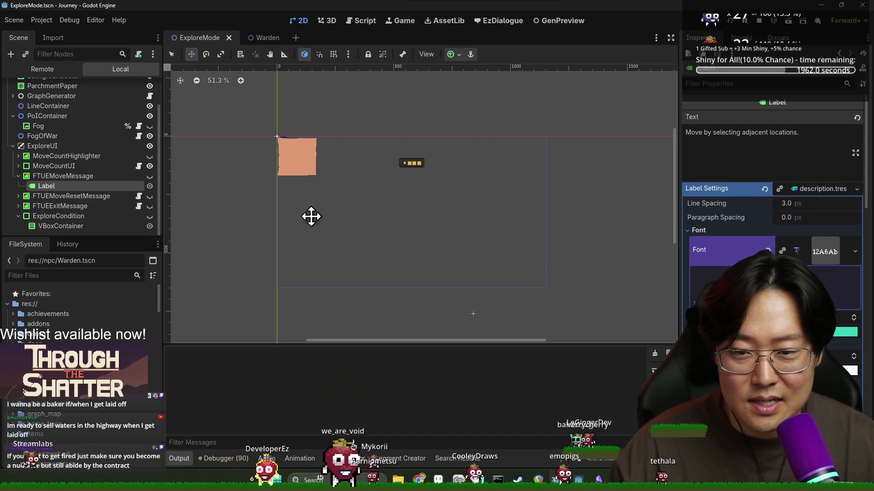
- Inspect the provision and exit message label texts, then hide ExploreUI in the editor
{"action": "left_click", "coordinate": [75, 196]}
{"action": "left_click", "coordinate": [15, 196]}
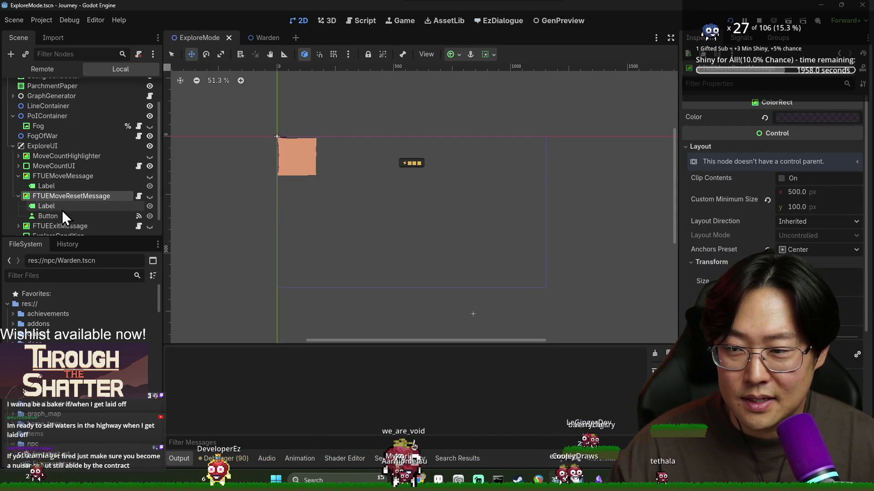
{"action": "left_click", "coordinate": [62, 210]}
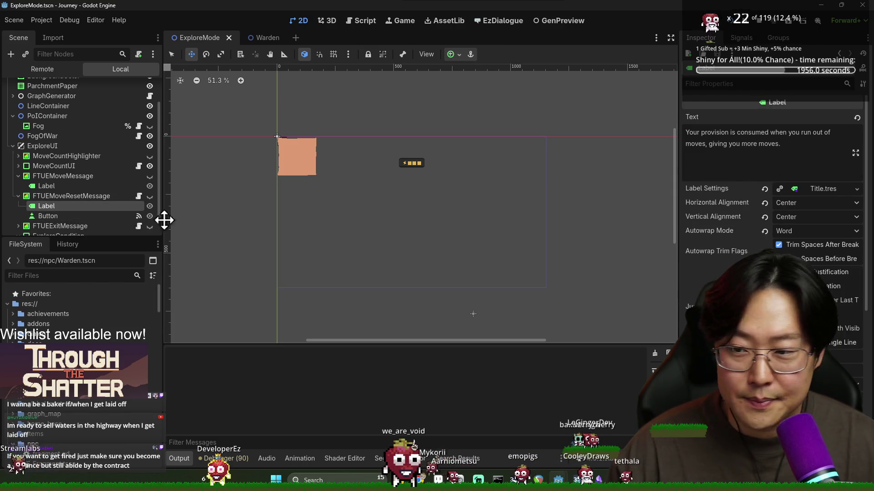
{"action": "scroll", "coordinate": [24, 212], "scroll_direction": "down", "scroll_amount": 1}
{"action": "left_click", "coordinate": [61, 218]}
{"action": "left_click", "coordinate": [779, 146]}
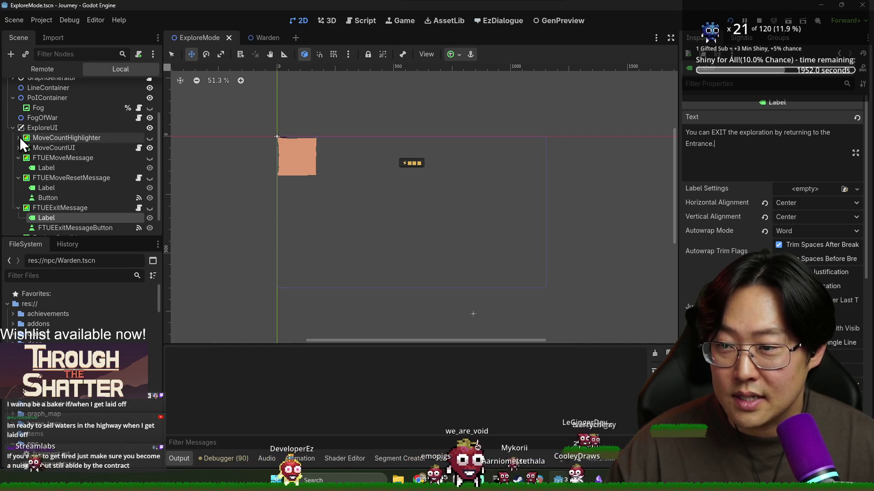
{"action": "left_click", "coordinate": [150, 128]}
- Check the move, move-reset, MoveCountUI and exit message labels and the Okay! button text
{"action": "scroll", "coordinate": [33, 150], "scroll_direction": "down", "scroll_amount": 1}
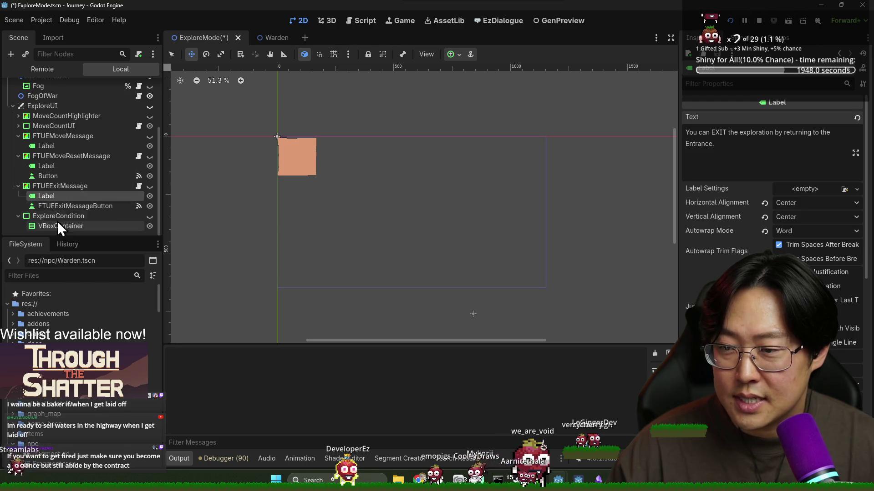
{"action": "left_click", "coordinate": [40, 146]}
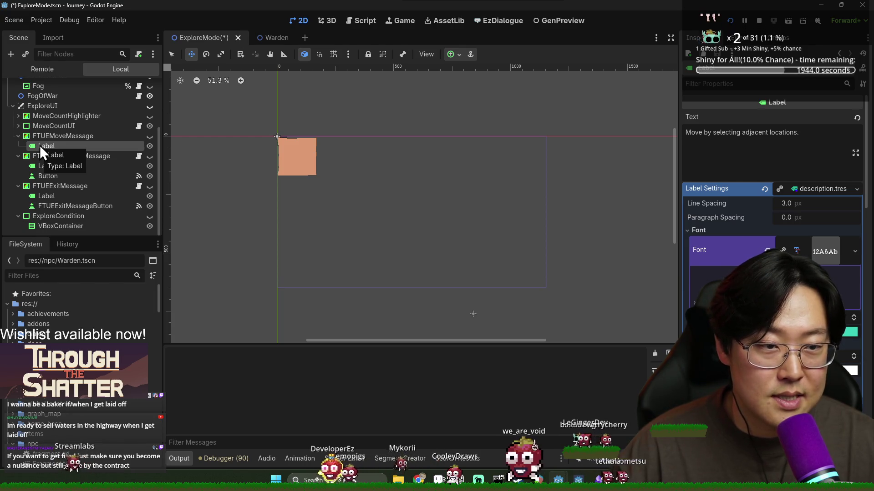
{"action": "left_click", "coordinate": [46, 166]}
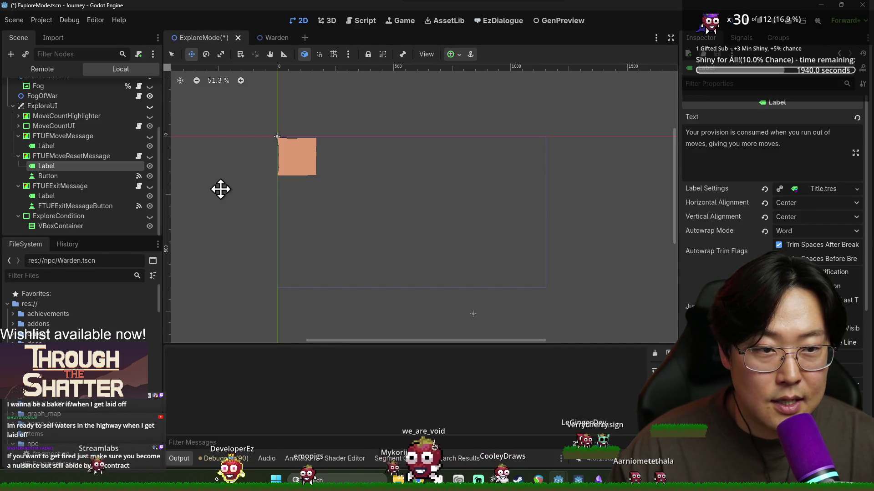
{"action": "left_click", "coordinate": [764, 154]}
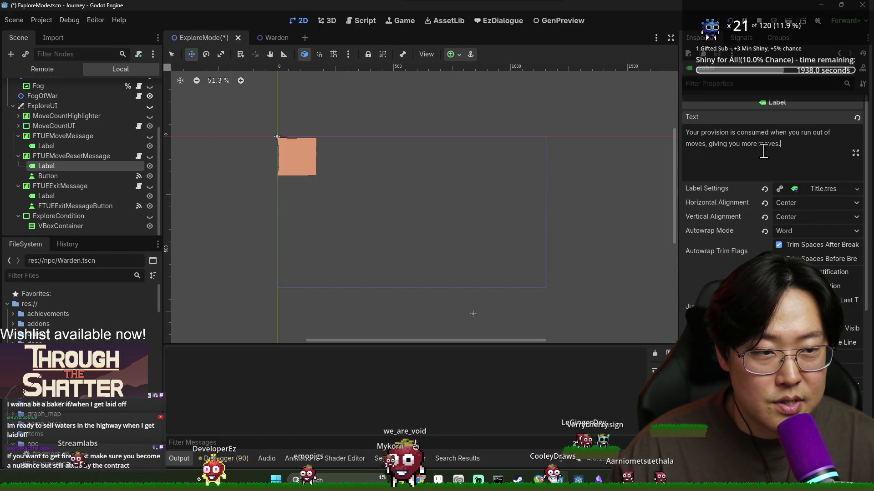
{"action": "left_click", "coordinate": [19, 126]}
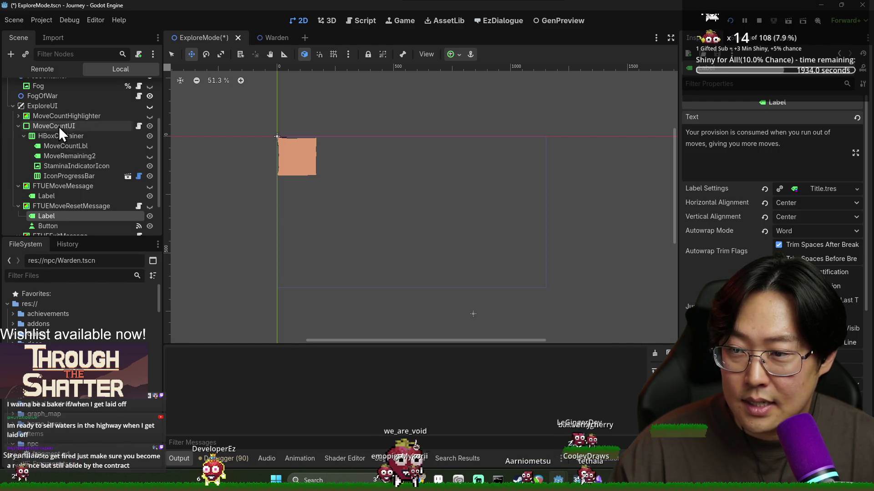
{"action": "left_click", "coordinate": [67, 156]}
{"action": "left_click", "coordinate": [71, 146]}
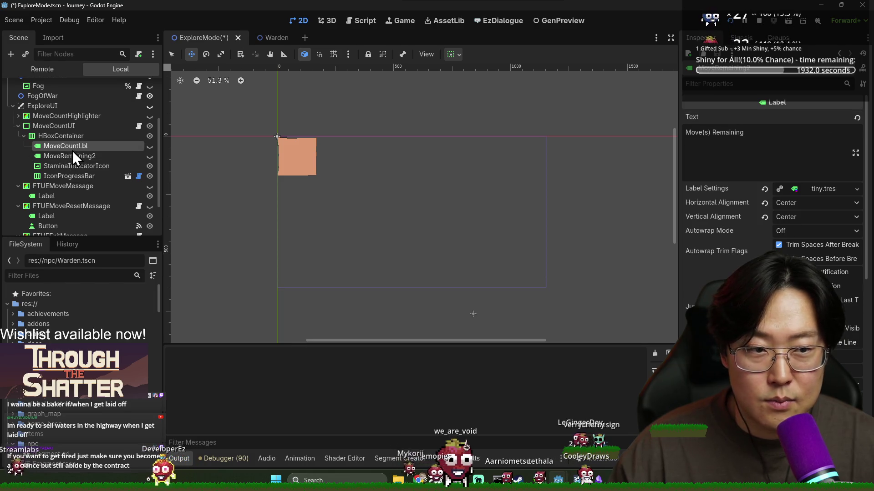
{"action": "left_click", "coordinate": [19, 126]}
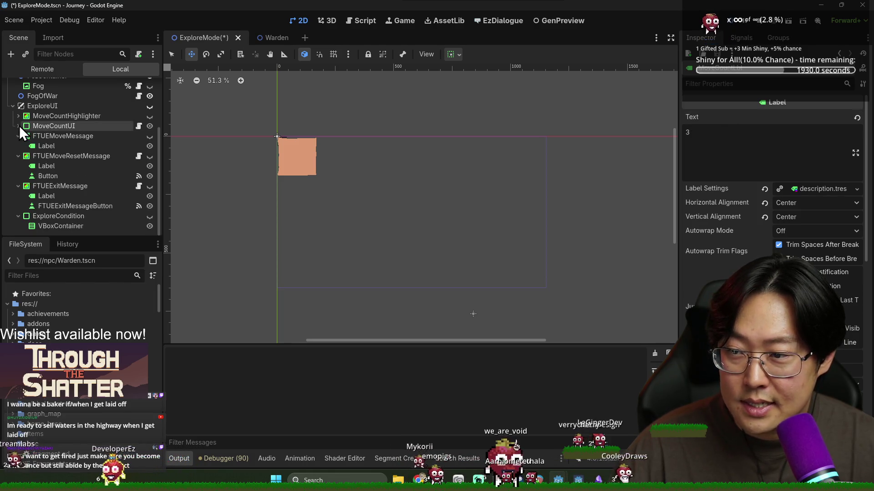
{"action": "left_click", "coordinate": [52, 224]}
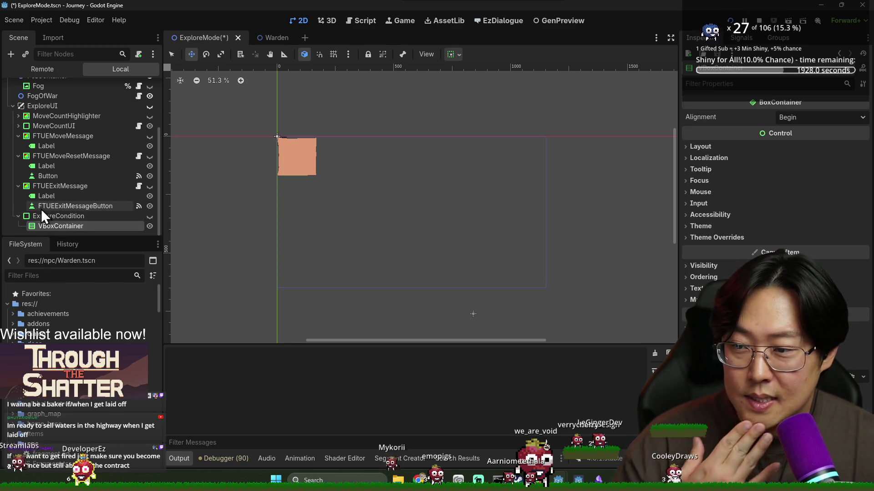
{"action": "left_click", "coordinate": [41, 209]}
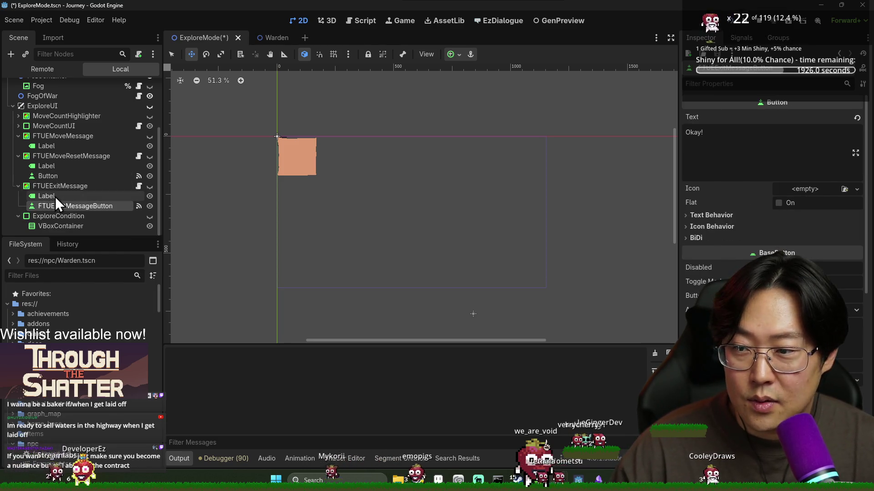
{"action": "left_click", "coordinate": [55, 196]}
{"action": "scroll", "coordinate": [59, 172], "scroll_direction": "up", "scroll_amount": 3}
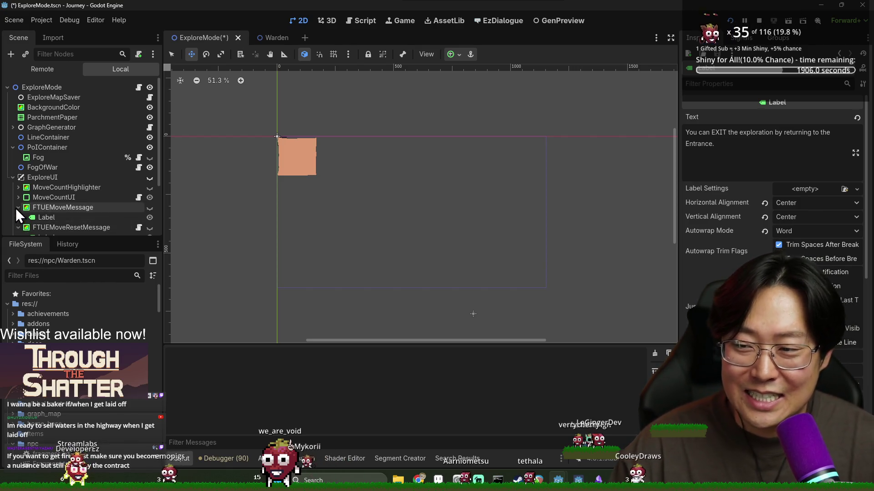
- Review ExploreUI's children and the MoveCountHighlighter move-limit tutorial label's text
{"action": "left_click", "coordinate": [14, 177]}
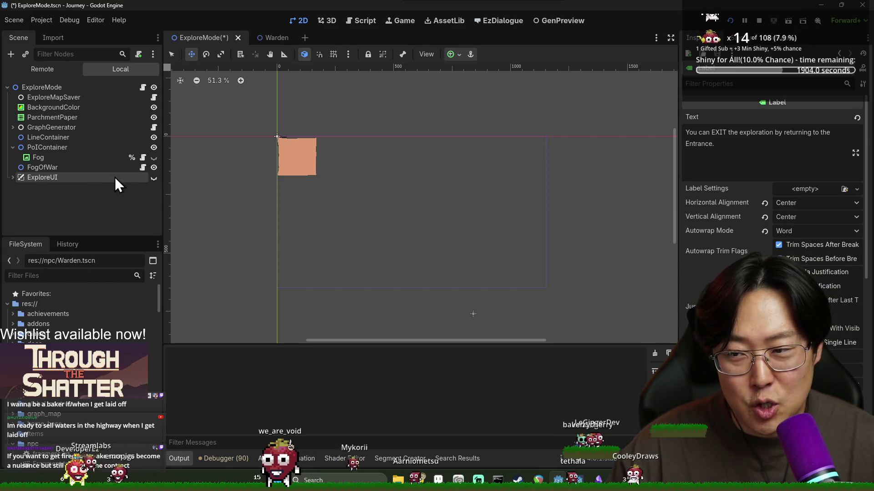
{"action": "left_click", "coordinate": [45, 177]}
{"action": "left_click", "coordinate": [13, 177]}
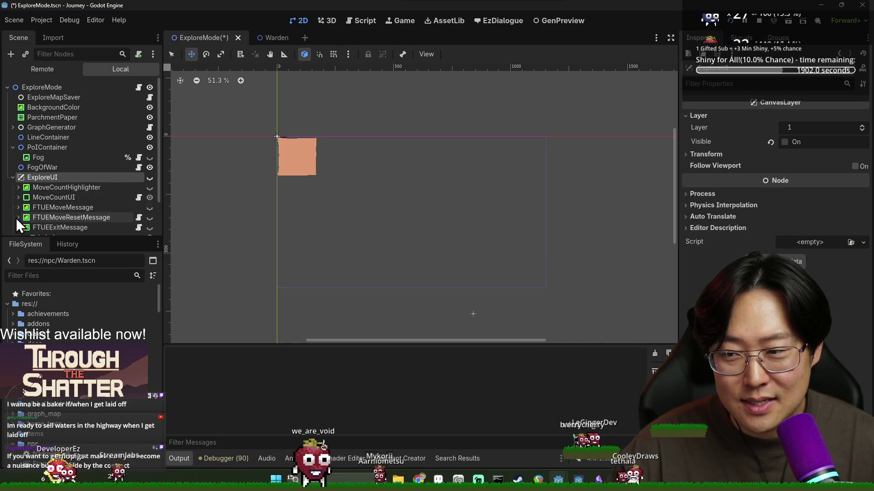
{"action": "scroll", "coordinate": [16, 217], "scroll_direction": "down", "scroll_amount": 2}
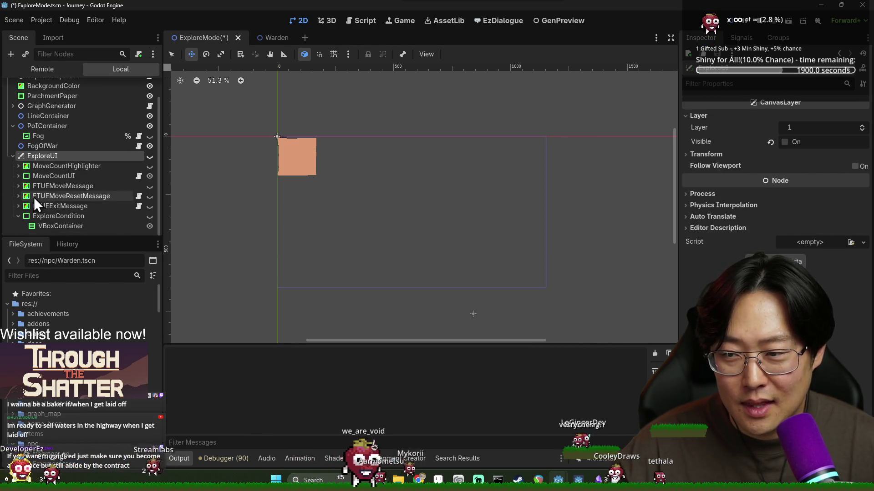
{"action": "left_click", "coordinate": [59, 186]}
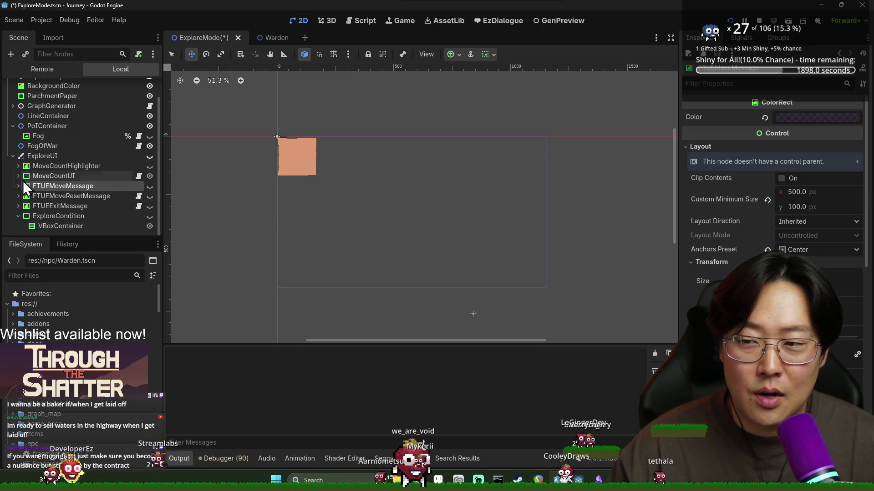
{"action": "left_click", "coordinate": [18, 176]}
{"action": "left_click", "coordinate": [40, 184]}
{"action": "left_click", "coordinate": [17, 176]}
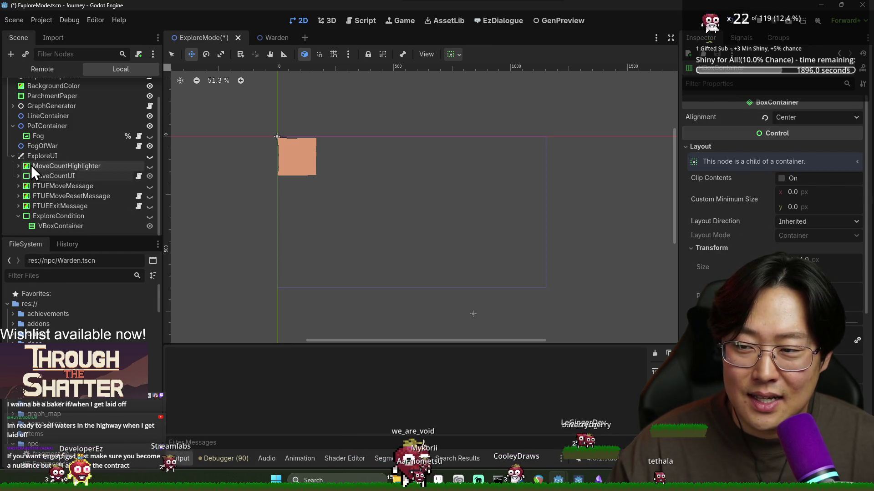
{"action": "left_click", "coordinate": [31, 166]}
{"action": "left_click", "coordinate": [18, 166]}
{"action": "left_click", "coordinate": [32, 175]}
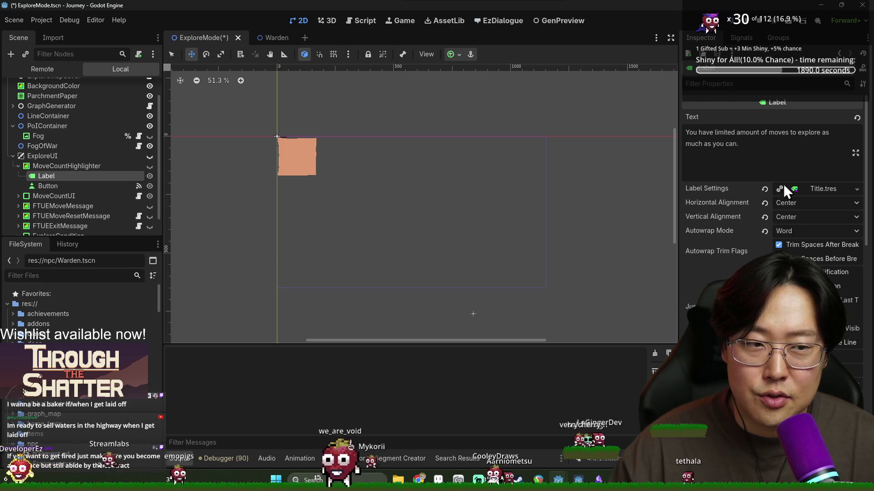
{"action": "left_click", "coordinate": [774, 143]}
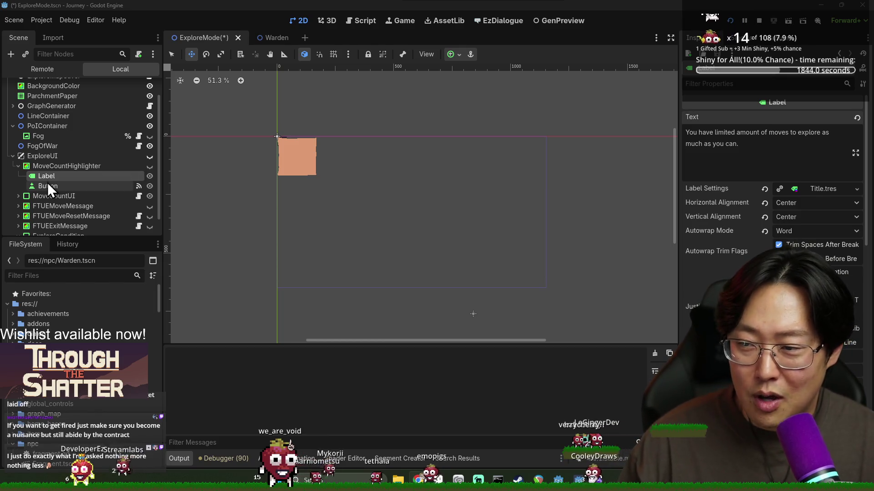
- Check the FTUEMoveResetMessage provision label's text
{"action": "scroll", "coordinate": [82, 195], "scroll_direction": "down", "scroll_amount": 2}
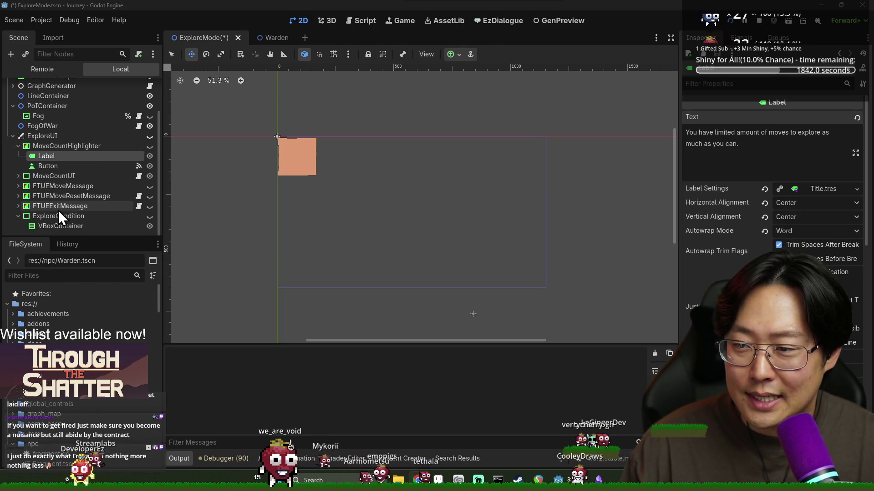
{"action": "left_click", "coordinate": [75, 196]}
{"action": "left_click", "coordinate": [18, 198]}
{"action": "left_click", "coordinate": [45, 207]}
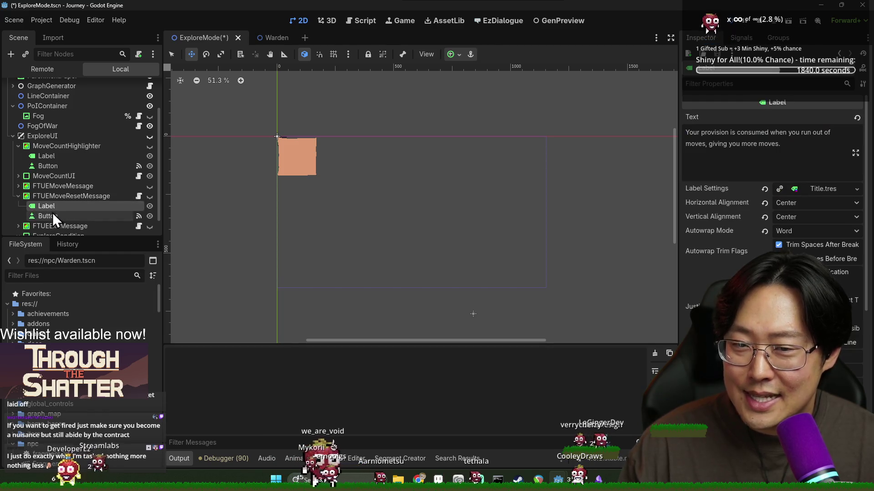
{"action": "scroll", "coordinate": [60, 210], "scroll_direction": "up", "scroll_amount": 4}
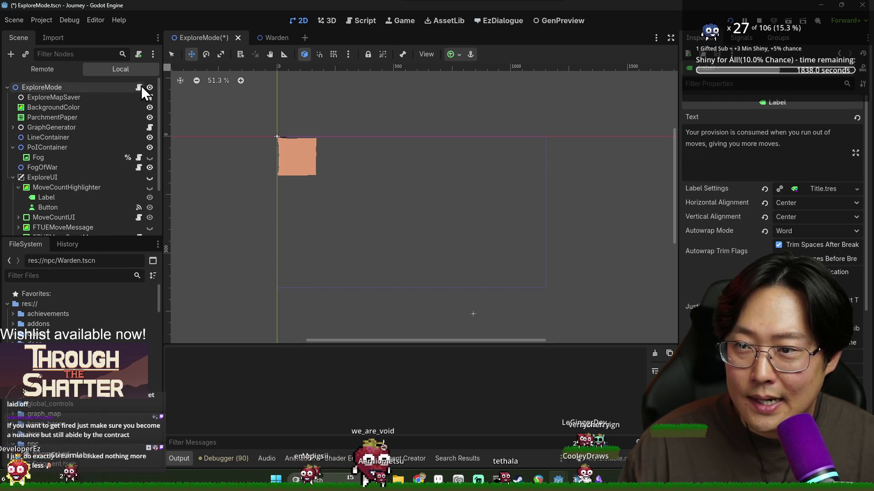
- Save the ExploreMode scene and open its script, explore_mode.gd
{"action": "key", "text": "ctrl+s"}
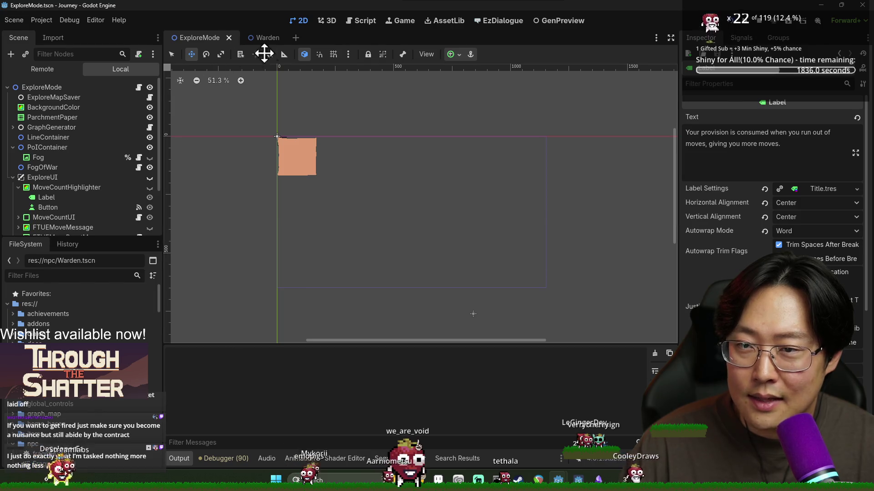
{"action": "left_click", "coordinate": [138, 88]}
{"action": "left_click", "coordinate": [258, 136]}
{"action": "key", "text": "ctrl+s"}
{"action": "left_click", "coordinate": [258, 40]}
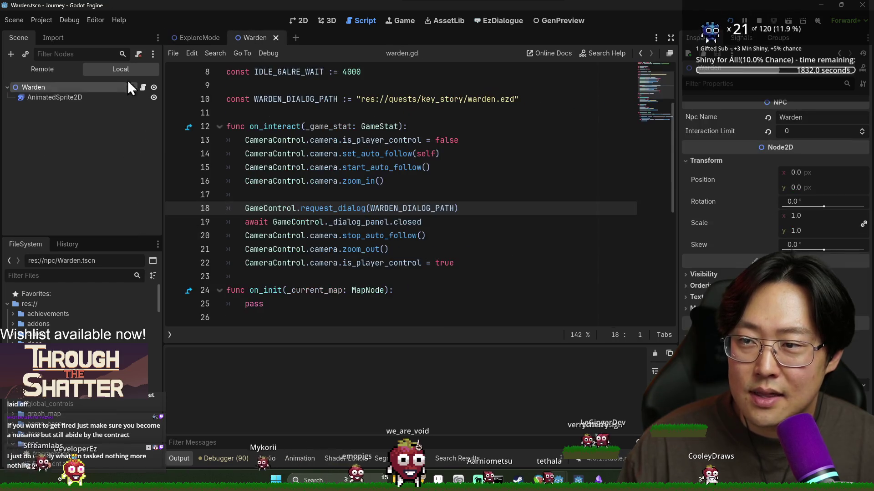
{"action": "left_click", "coordinate": [197, 36]}
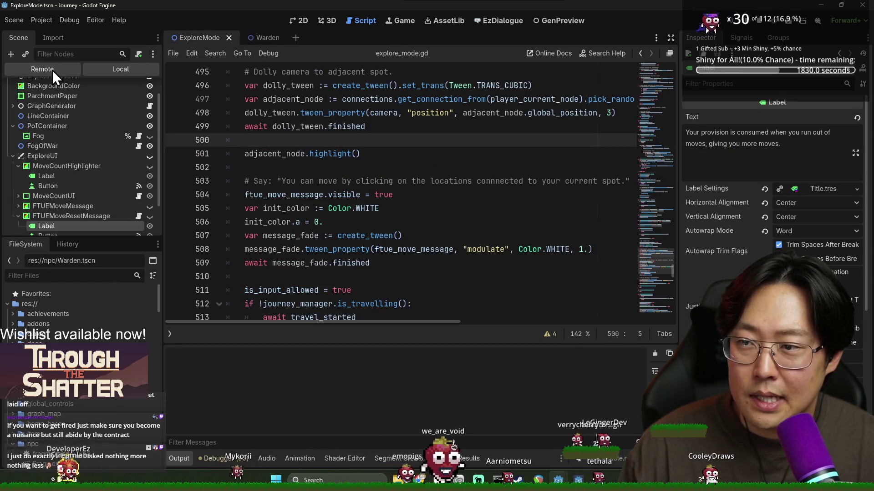
{"action": "key", "text": "ctrl+s"}
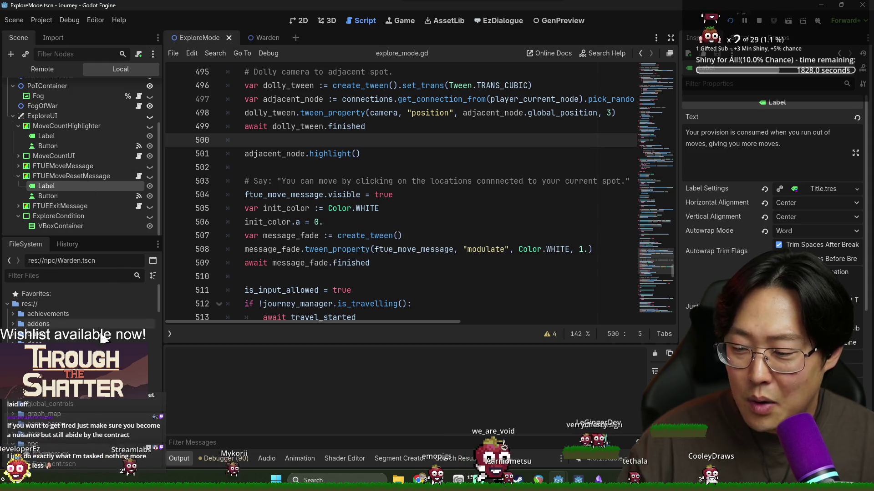
{"action": "scroll", "coordinate": [94, 401], "scroll_direction": "down", "scroll_amount": 4}
{"action": "key", "text": "ctrl+s"}
{"action": "scroll", "coordinate": [104, 415], "scroll_direction": "down", "scroll_amount": 10}
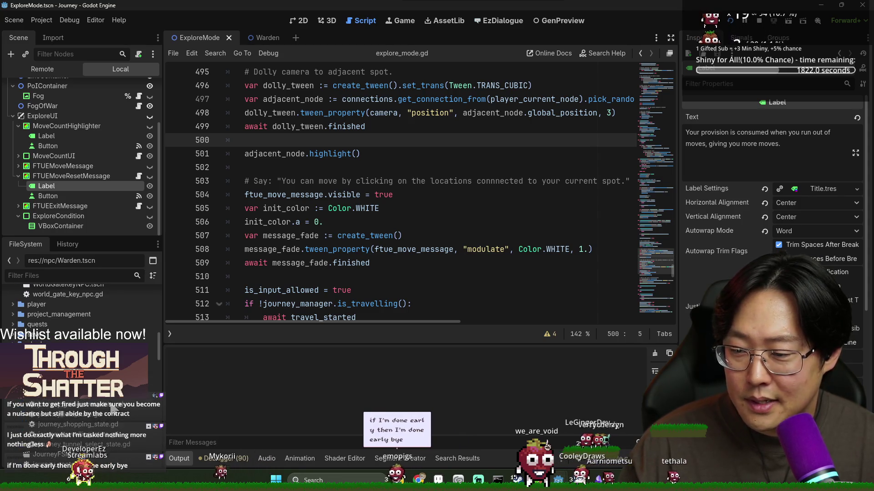
{"action": "scroll", "coordinate": [68, 319], "scroll_direction": "down", "scroll_amount": 6}
{"action": "scroll", "coordinate": [12, 304], "scroll_direction": "up", "scroll_amount": 2}
{"action": "scroll", "coordinate": [69, 309], "scroll_direction": "up", "scroll_amount": 8}
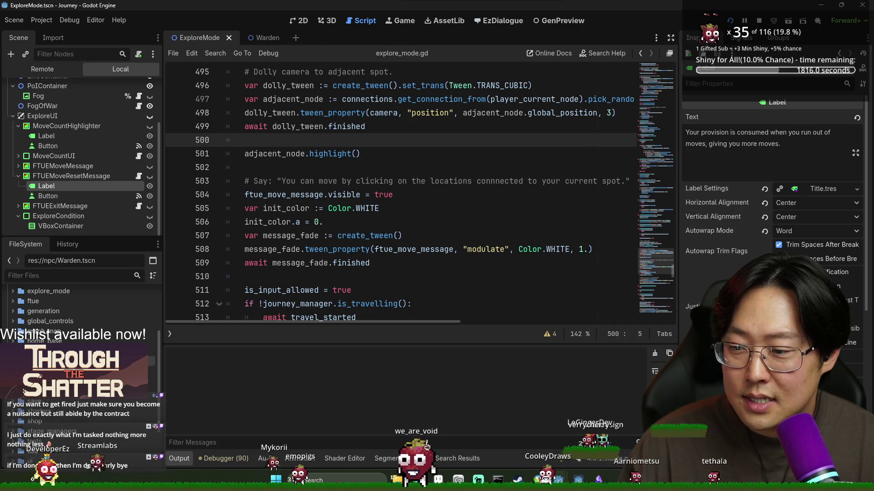
{"action": "scroll", "coordinate": [69, 310], "scroll_direction": "up", "scroll_amount": 5}
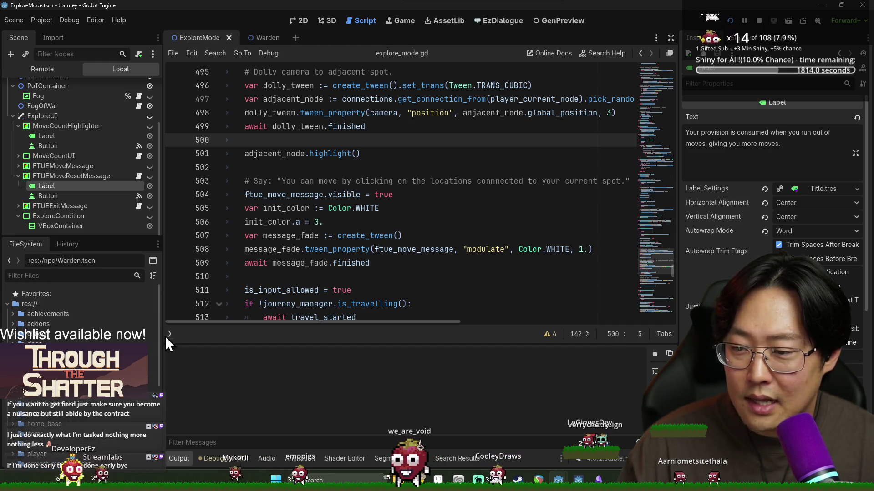
{"action": "left_click_drag", "start_coordinate": [164, 335], "coordinate": [180, 335]}
{"action": "left_click", "coordinate": [310, 304]}
{"action": "key", "text": "ctrl+s"}
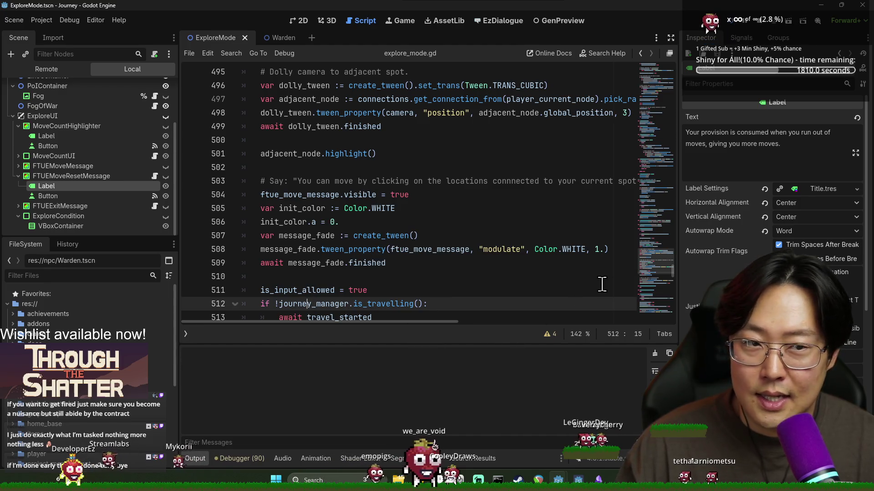
{"action": "left_click", "coordinate": [595, 152]}
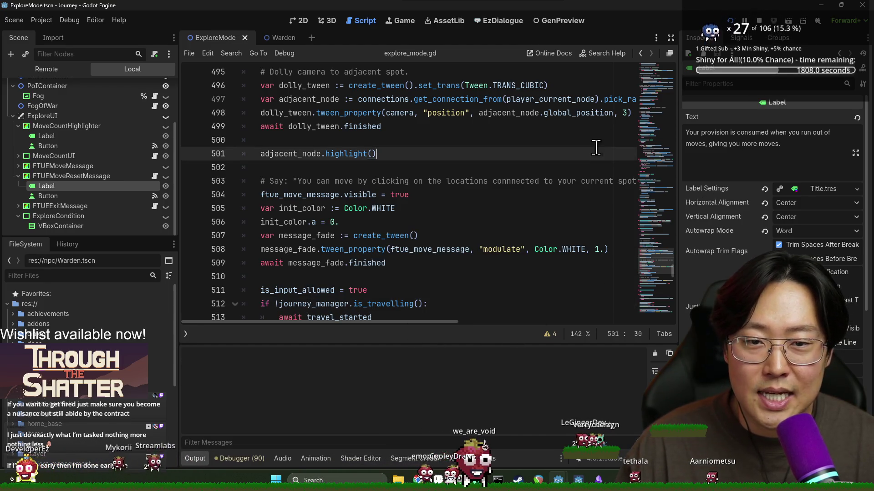
{"action": "key", "text": "ctrl+s"}
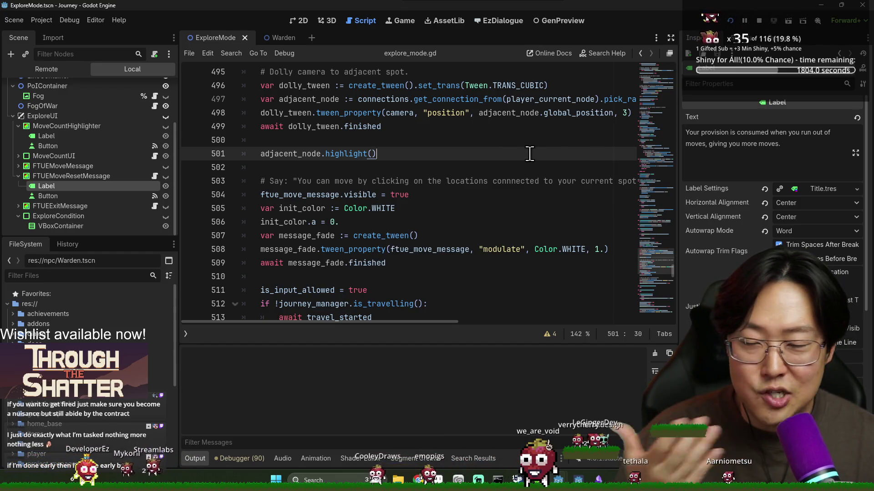
{"action": "left_click", "coordinate": [498, 180]}
{"action": "key", "text": "ctrl+s"}
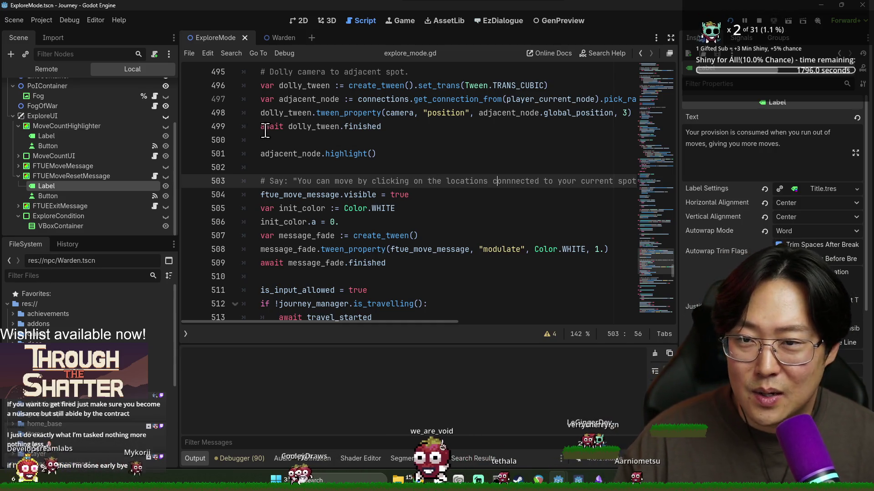
{"action": "key", "text": "ctrl+s"}
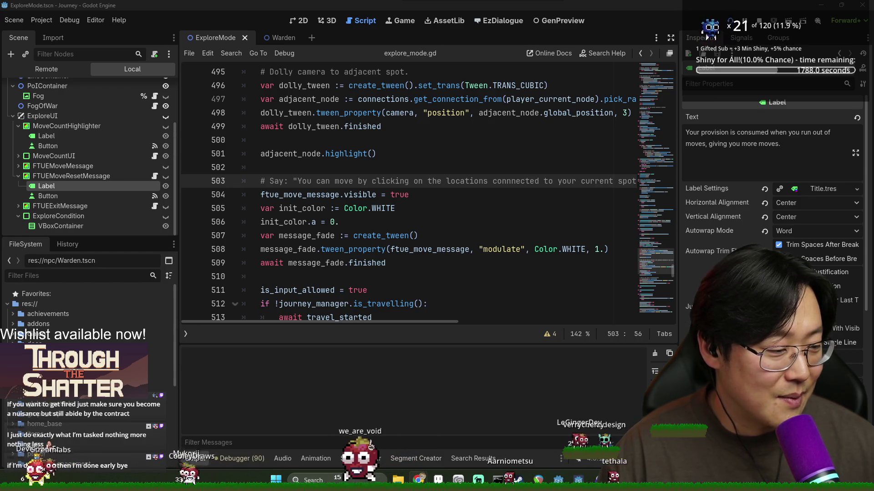
{"action": "left_click", "coordinate": [437, 277]}
{"action": "key", "text": "ctrl+s"}
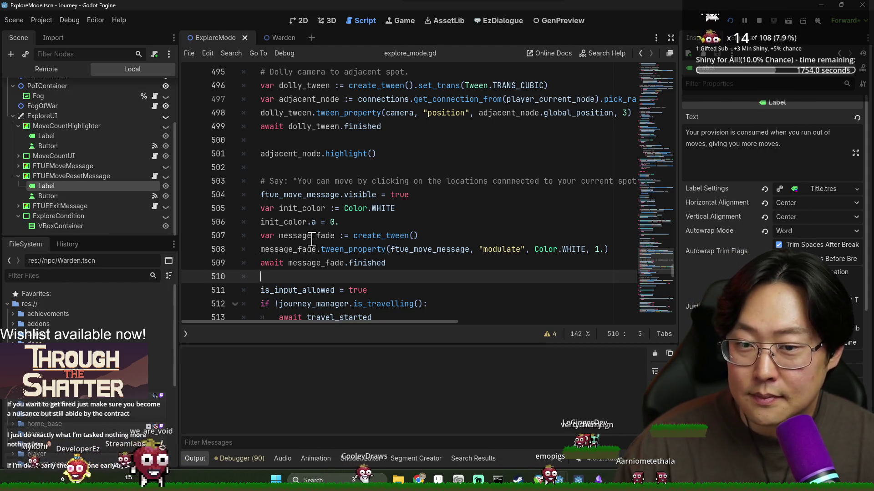
- Search explore_mode.gd for 'arrival' starting from the line 503 comment
{"action": "left_click", "coordinate": [341, 221]}
{"action": "scroll", "coordinate": [94, 176], "scroll_direction": "up", "scroll_amount": 3}
{"action": "left_click", "coordinate": [445, 177]}
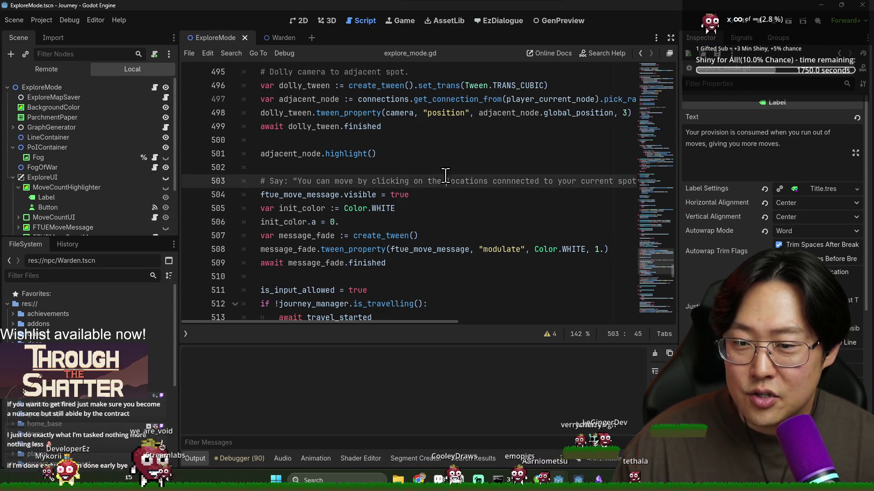
{"action": "key", "text": "ctrl+f"}
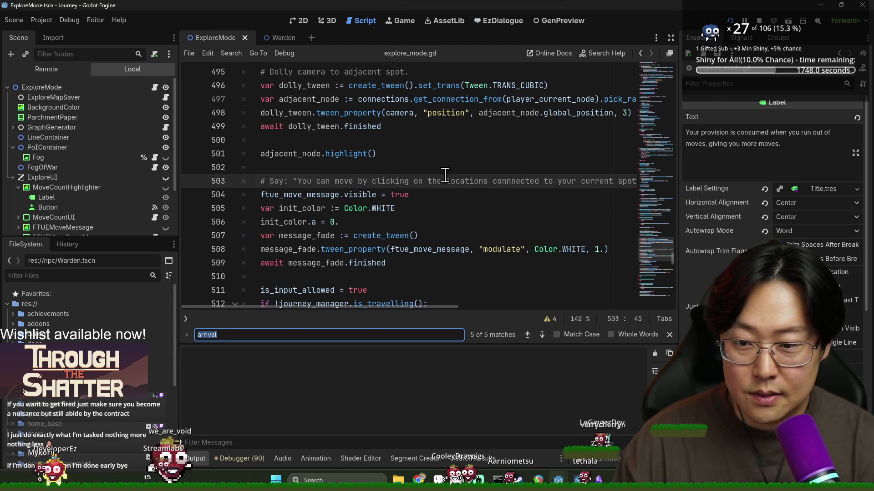
- Step through the FTUE methods in the method list, ending on _check_and_show_ftue_move_count
{"action": "key", "text": "Escape"}
{"action": "scroll", "coordinate": [445, 175], "scroll_direction": "up", "scroll_amount": 4}
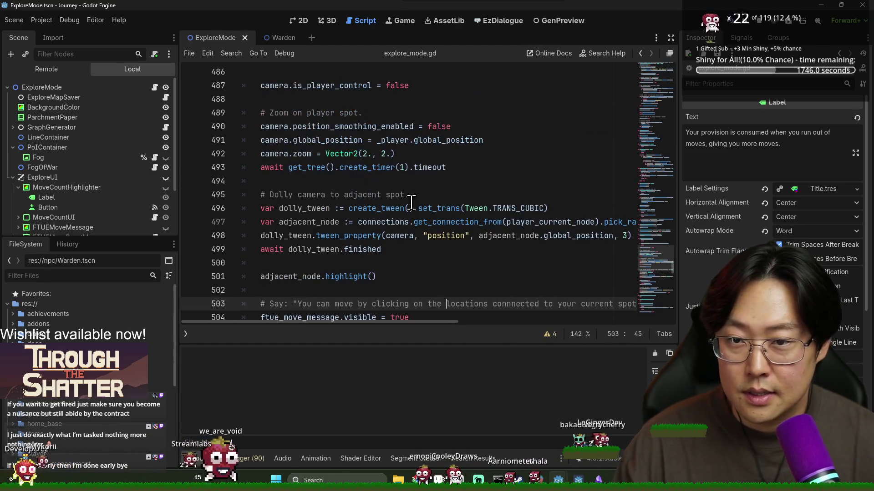
{"action": "left_click", "coordinate": [185, 334]}
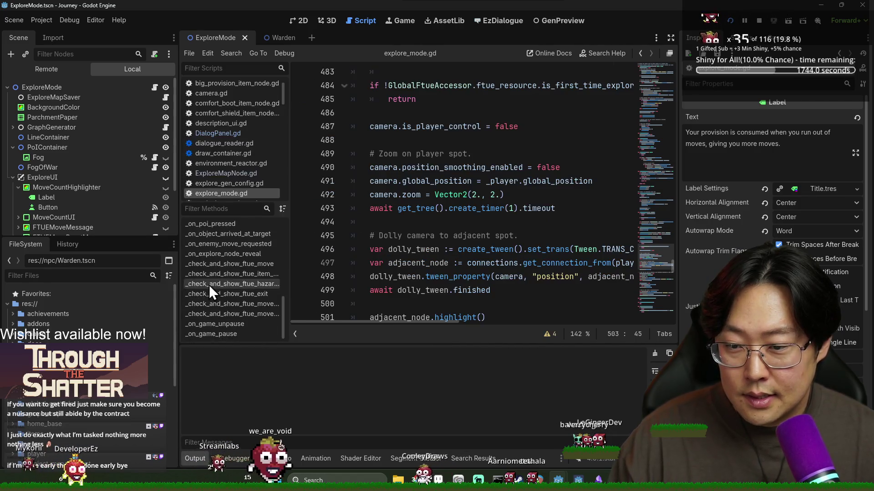
{"action": "left_click", "coordinate": [225, 265]}
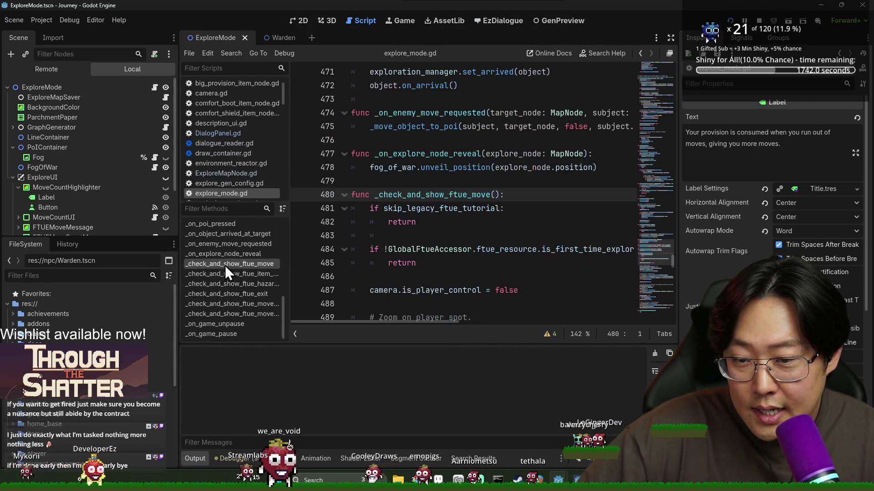
{"action": "left_click", "coordinate": [230, 274]}
{"action": "left_click", "coordinate": [233, 282]}
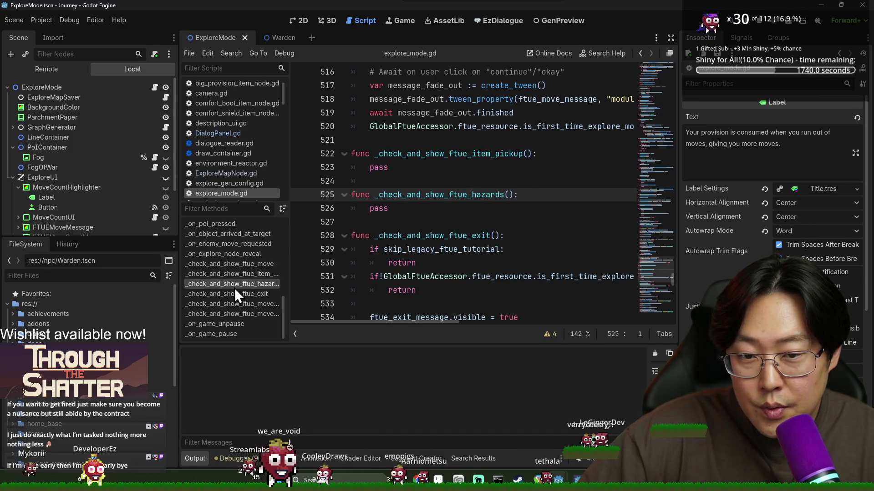
{"action": "left_click", "coordinate": [239, 303]}
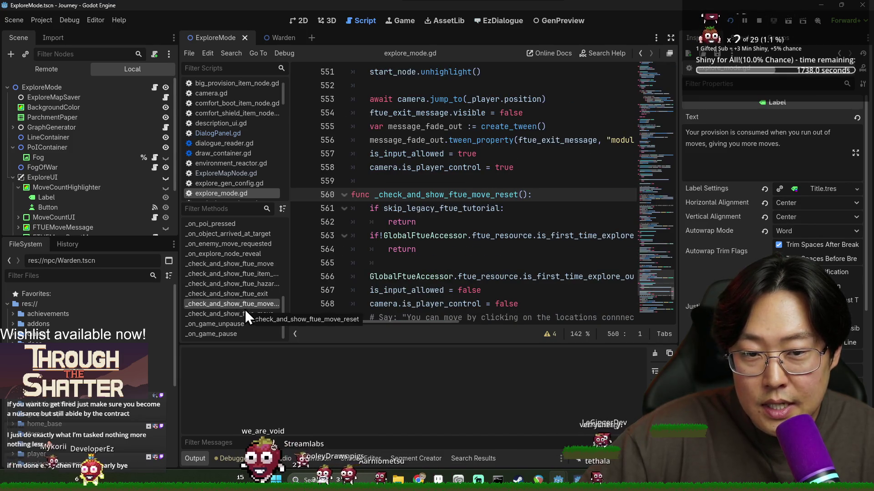
{"action": "left_click", "coordinate": [266, 321]}
{"action": "left_click", "coordinate": [263, 315]}
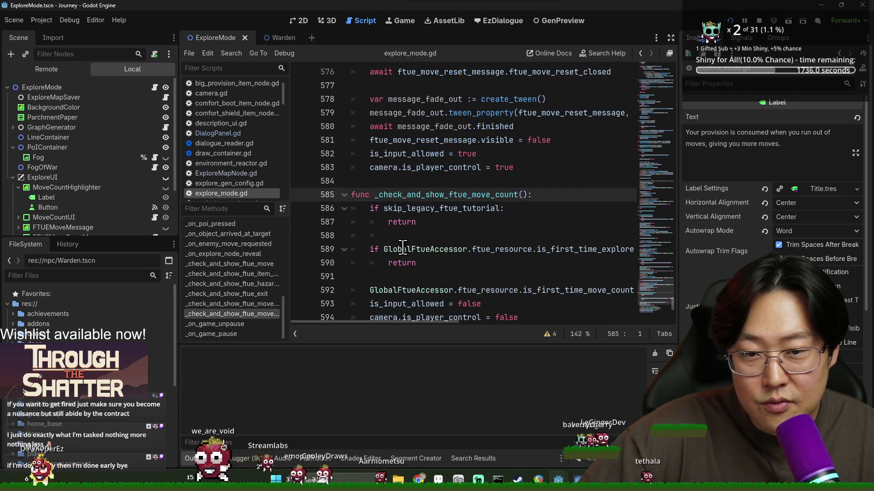
- Highlight uses of ftue_resource, move_count_ui and move_count_ftue_message_done in the function
{"action": "scroll", "coordinate": [454, 201], "scroll_direction": "down", "scroll_amount": 3}
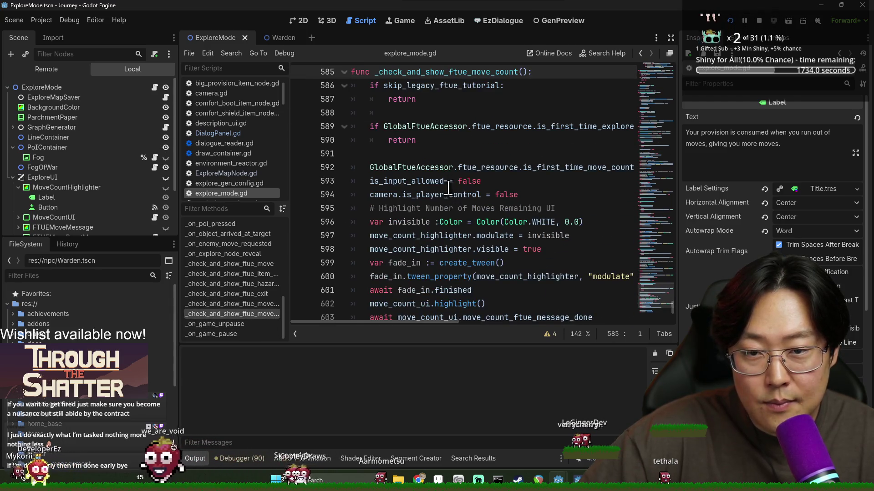
{"action": "double_click", "coordinate": [501, 127]}
{"action": "scroll", "coordinate": [454, 234], "scroll_direction": "down", "scroll_amount": 1}
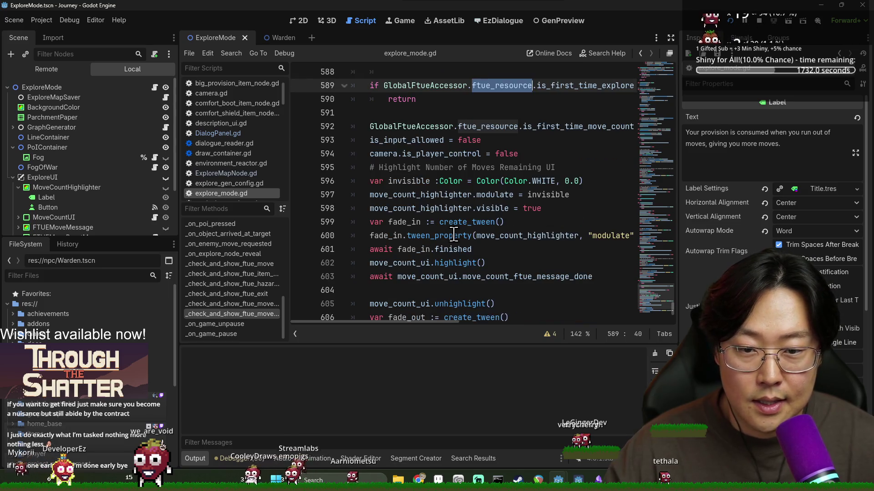
{"action": "scroll", "coordinate": [441, 247], "scroll_direction": "down", "scroll_amount": 1}
{"action": "double_click", "coordinate": [428, 237]}
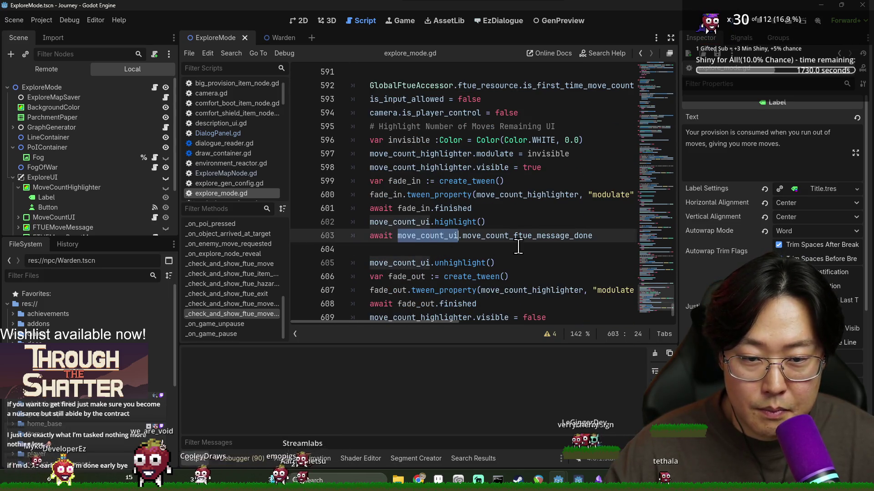
{"action": "double_click", "coordinate": [503, 236]}
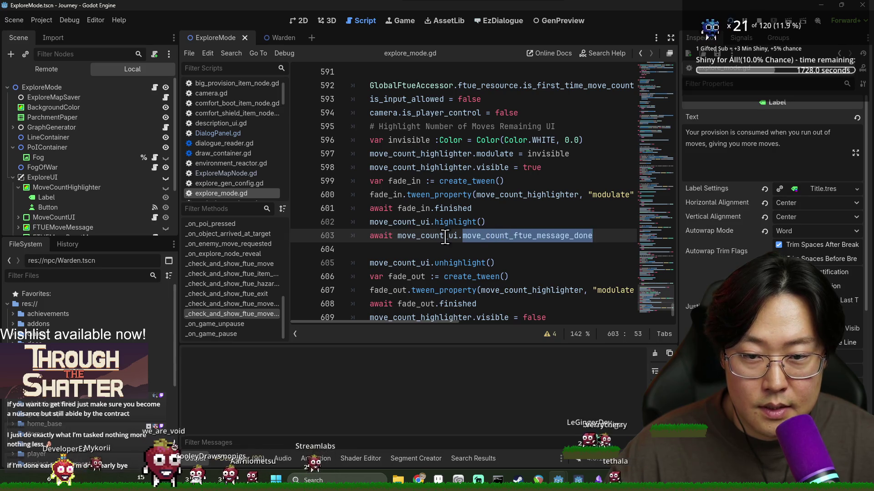
{"action": "double_click", "coordinate": [401, 222]}
{"action": "double_click", "coordinate": [455, 222]}
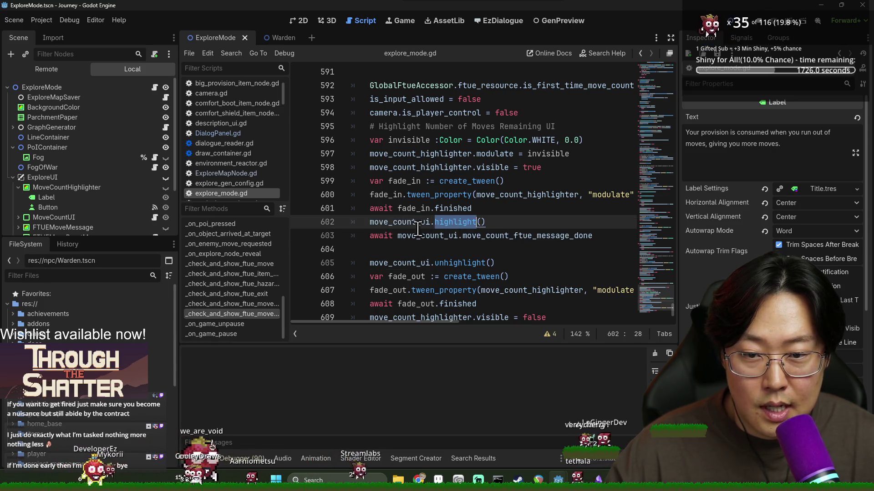
{"action": "double_click", "coordinate": [392, 222]}
{"action": "double_click", "coordinate": [405, 263]}
- Examine the words in the move-count fade-out code around line 611
{"action": "scroll", "coordinate": [441, 257], "scroll_direction": "down", "scroll_amount": 1}
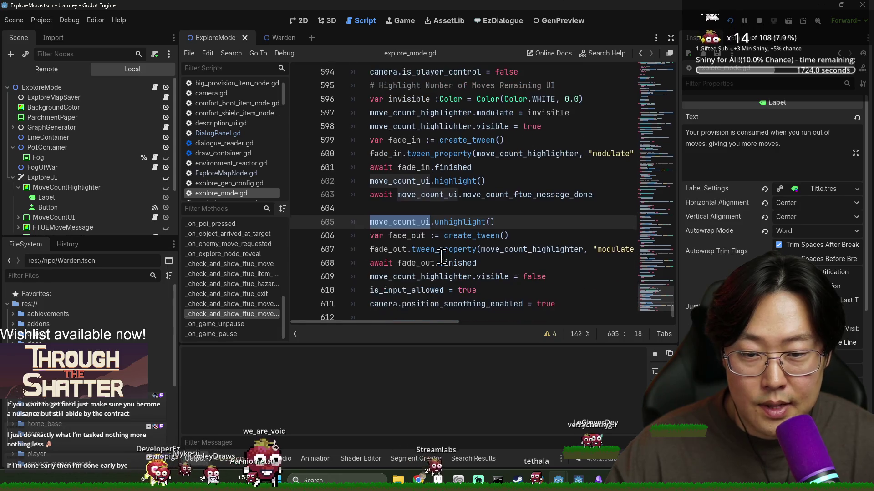
{"action": "double_click", "coordinate": [405, 236]}
{"action": "double_click", "coordinate": [409, 263]}
{"action": "double_click", "coordinate": [406, 291]}
{"action": "left_click", "coordinate": [413, 304]}
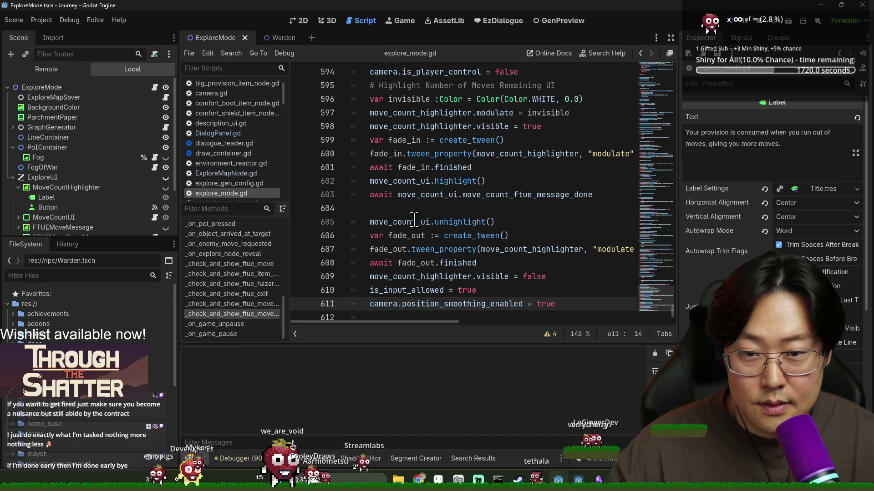
{"action": "scroll", "coordinate": [414, 219], "scroll_direction": "up", "scroll_amount": 3}
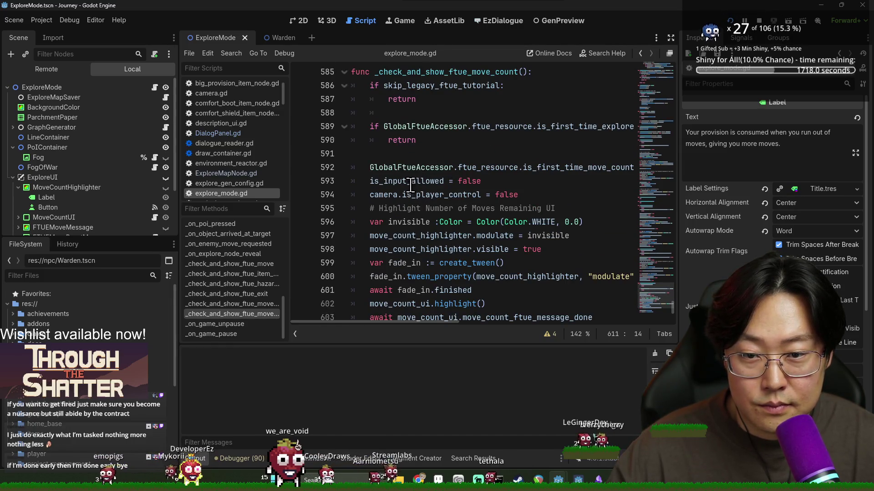
- Collapse the scripts panel and trace move_count_highlighter and move_count_ui to their declarations
{"action": "left_click", "coordinate": [295, 334]}
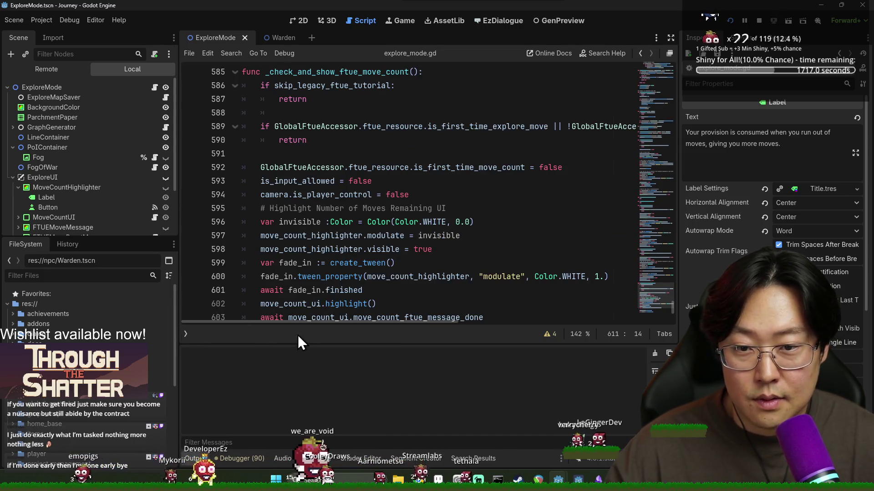
{"action": "double_click", "coordinate": [294, 236]}
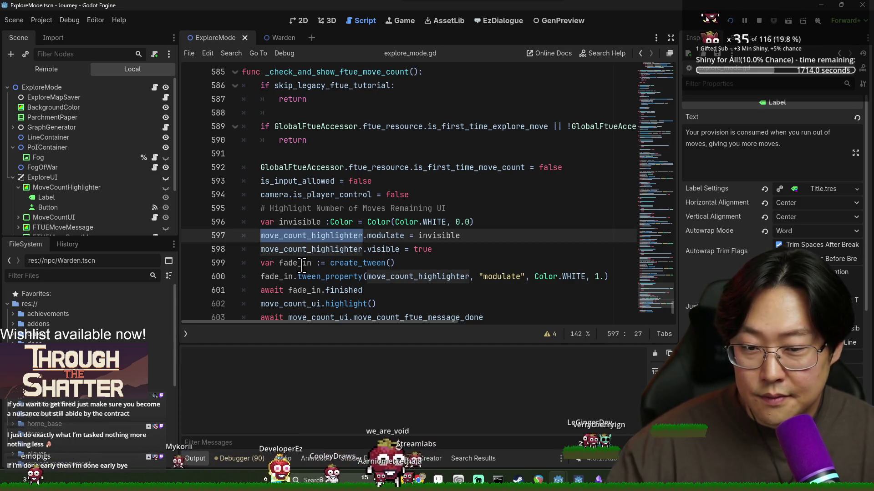
{"action": "double_click", "coordinate": [497, 276]}
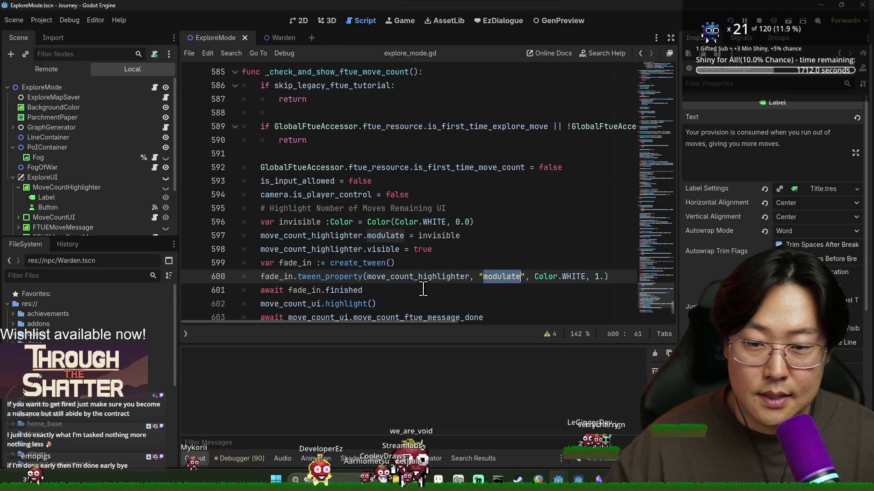
{"action": "scroll", "coordinate": [313, 262], "scroll_direction": "down", "scroll_amount": 1}
{"action": "double_click", "coordinate": [292, 263]}
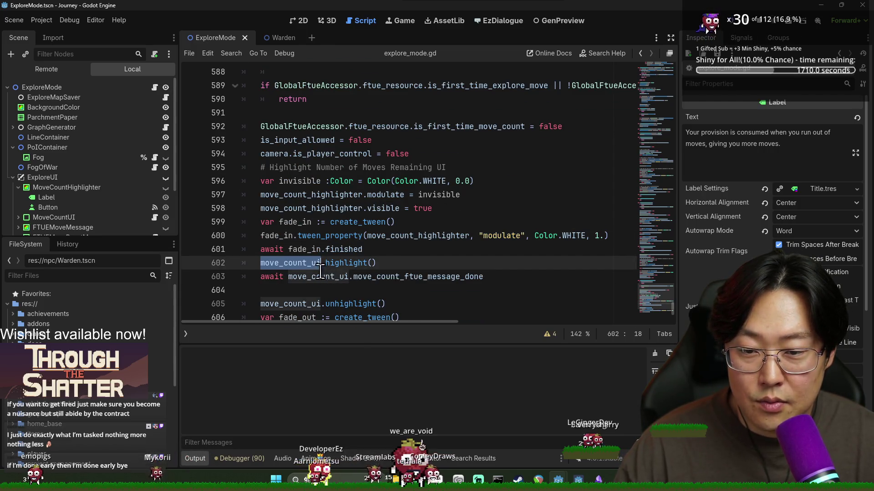
{"action": "left_click", "coordinate": [290, 267], "text": "ctrl"}
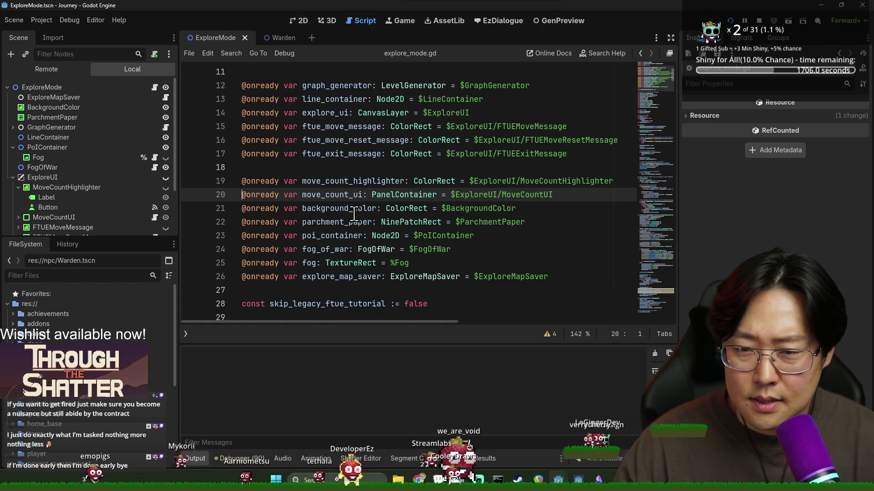
{"action": "double_click", "coordinate": [339, 208]}
{"action": "key", "text": "ctrl+f"}
{"action": "scroll", "coordinate": [77, 162], "scroll_direction": "down", "scroll_amount": 1}
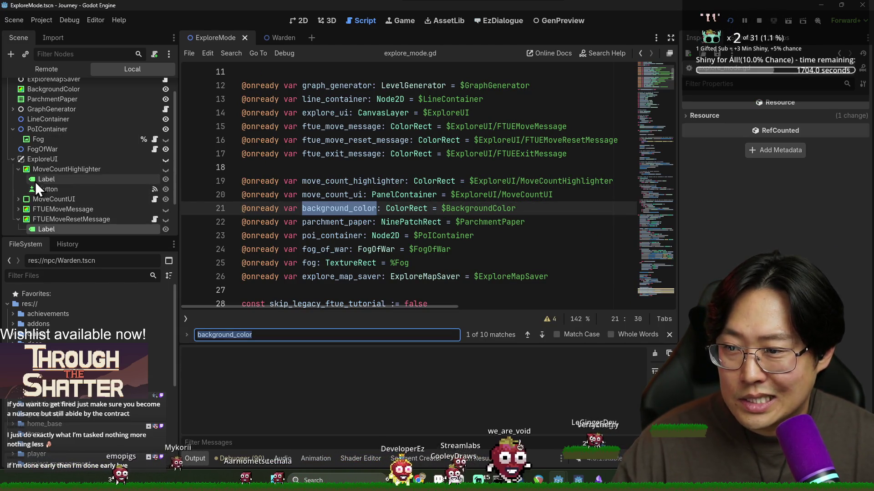
{"action": "scroll", "coordinate": [34, 182], "scroll_direction": "down", "scroll_amount": 2}
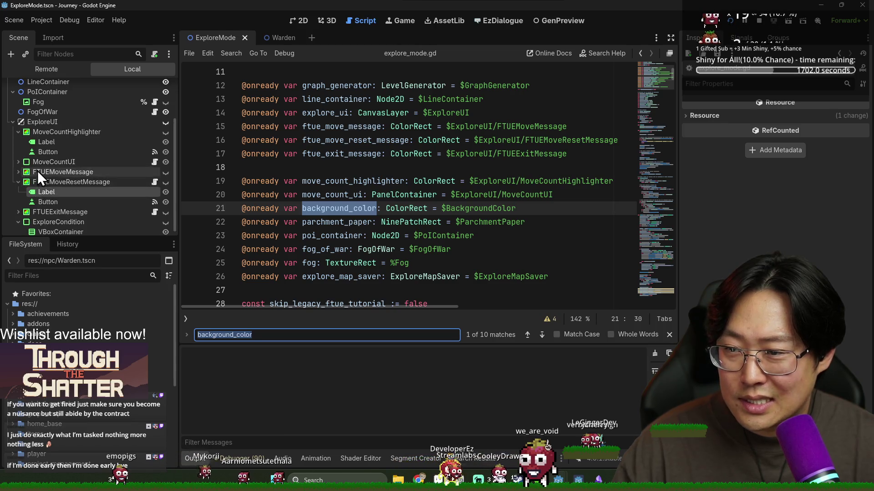
{"action": "scroll", "coordinate": [37, 170], "scroll_direction": "up", "scroll_amount": 2}
{"action": "scroll", "coordinate": [49, 179], "scroll_direction": "up", "scroll_amount": 1}
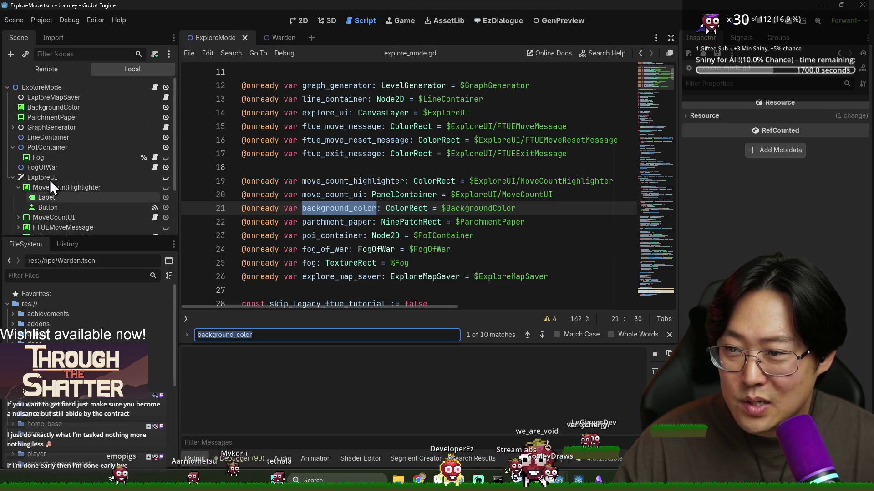
{"action": "double_click", "coordinate": [341, 195]}
{"action": "key", "text": "ctrl+f"}
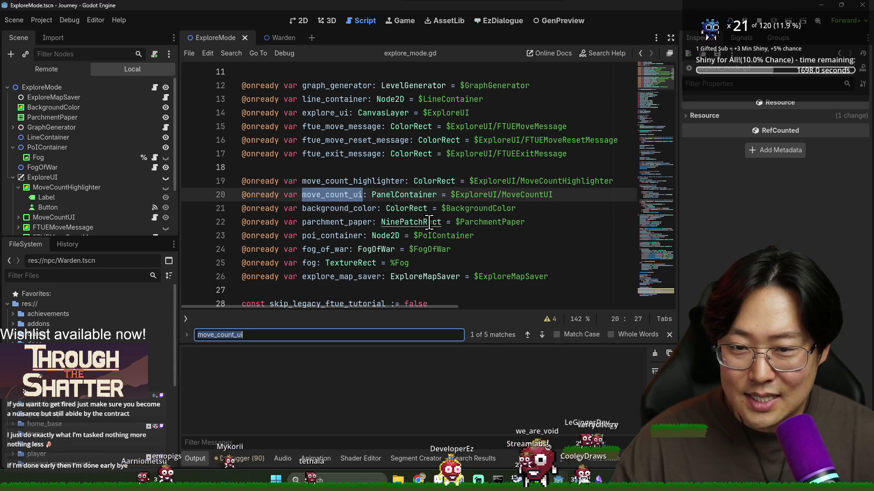
{"action": "key", "text": "Return"}
{"action": "key", "text": "Return"}
{"action": "key", "text": "Return"}
{"action": "key", "text": "Return"}
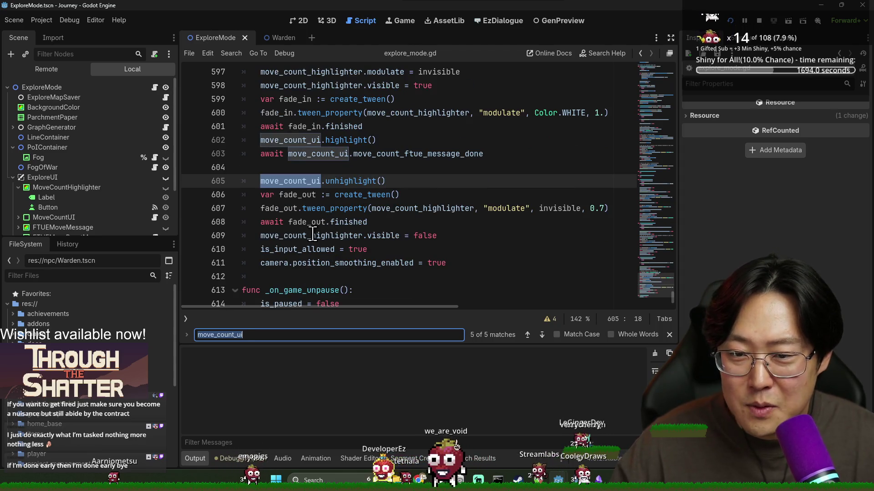
{"action": "scroll", "coordinate": [287, 237], "scroll_direction": "up", "scroll_amount": 1}
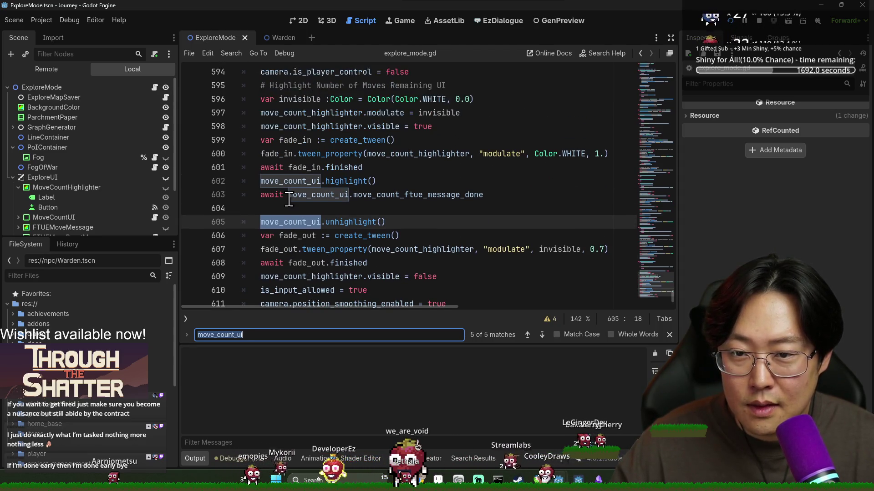
{"action": "scroll", "coordinate": [314, 173], "scroll_direction": "up", "scroll_amount": 1}
{"action": "double_click", "coordinate": [340, 154]}
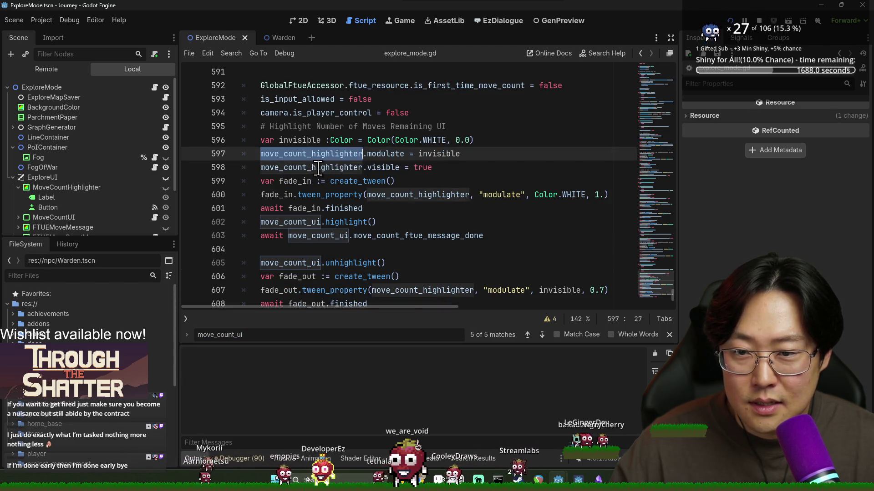
{"action": "double_click", "coordinate": [339, 194]}
{"action": "double_click", "coordinate": [431, 196]}
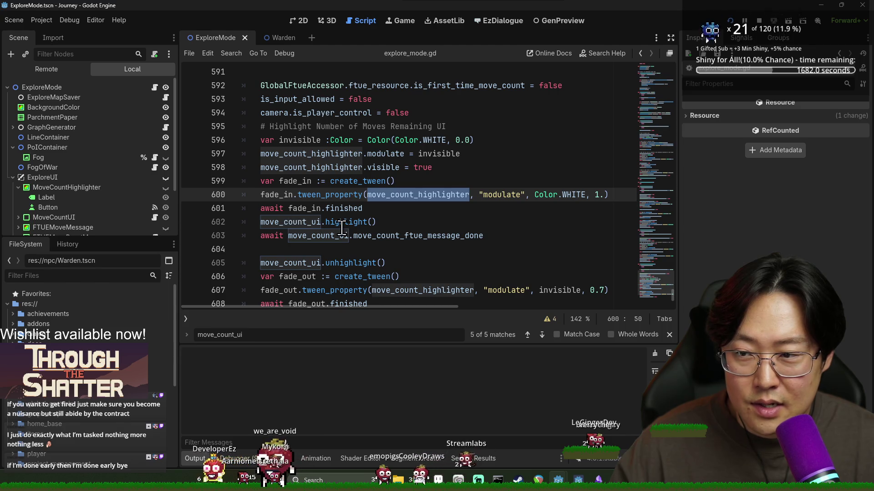
- Rewrite the MoveCountHighlighter label as 'Moving spends your stamina…' and save the scene
{"action": "left_click", "coordinate": [109, 197]}
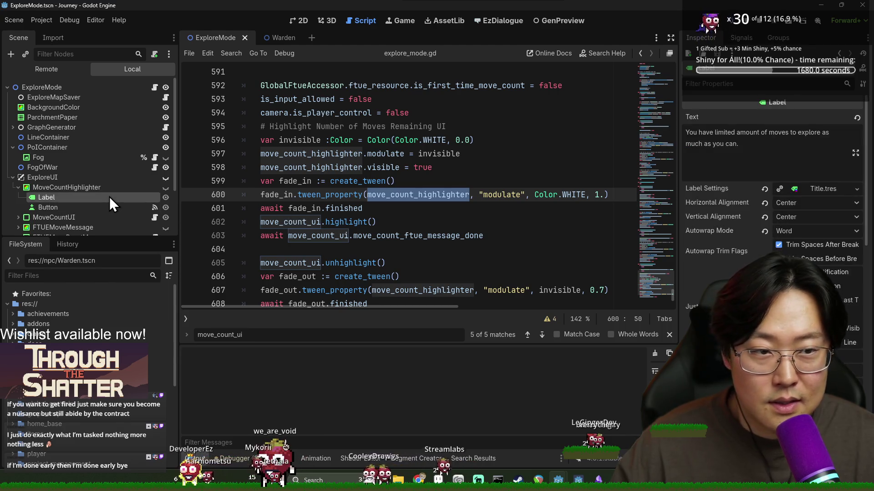
{"action": "key", "text": "ctrl+shift+Left"}
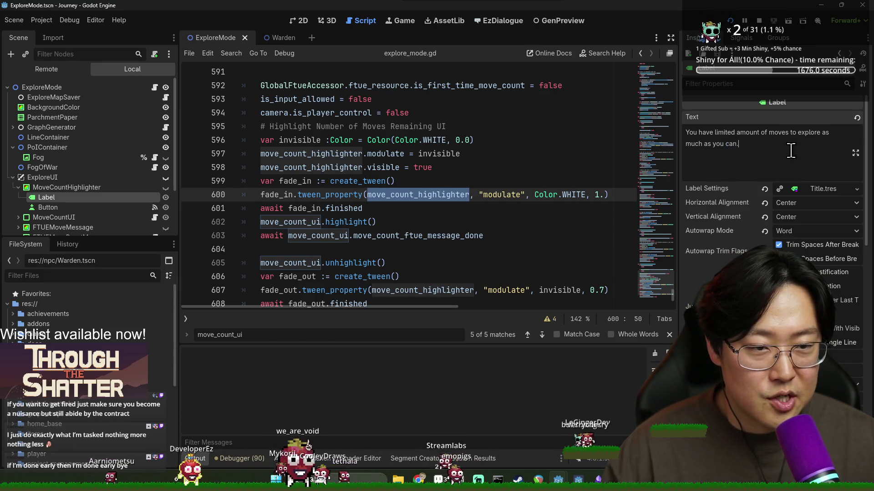
{"action": "left_click_drag", "start_coordinate": [791, 151], "coordinate": [689, 131]}
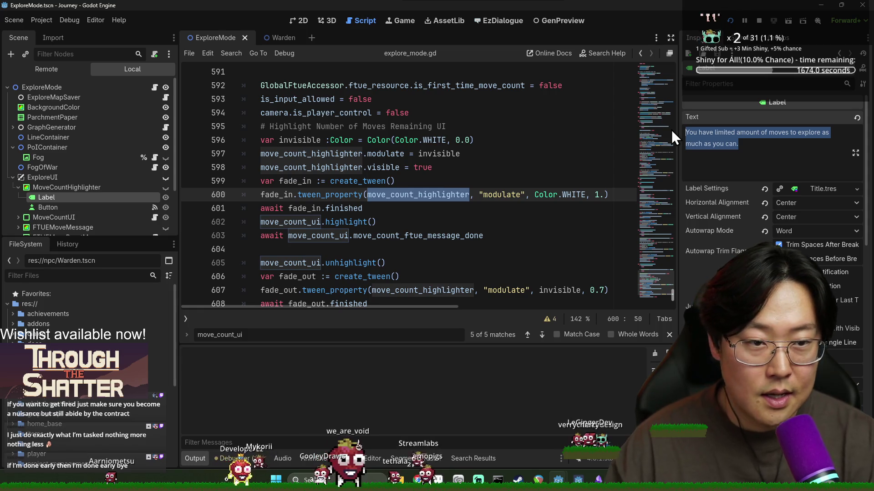
{"action": "type", "text": "Moving costs "}
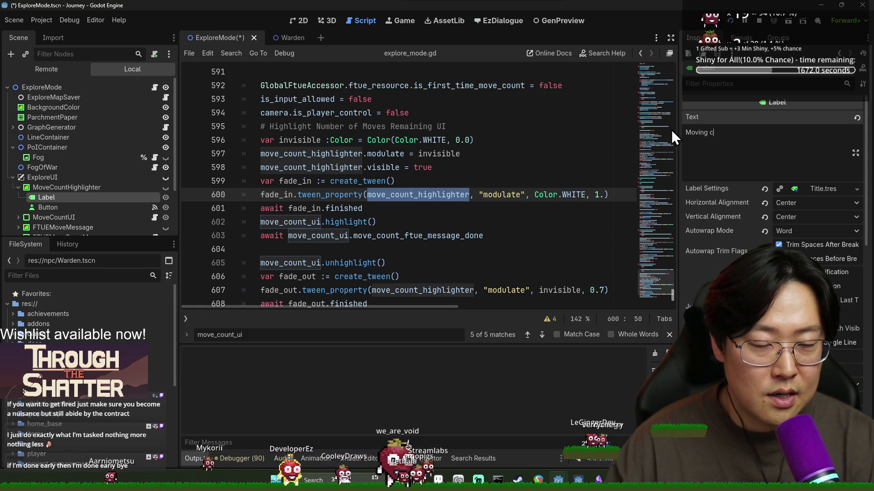
{"action": "type", "text": "stamina"}
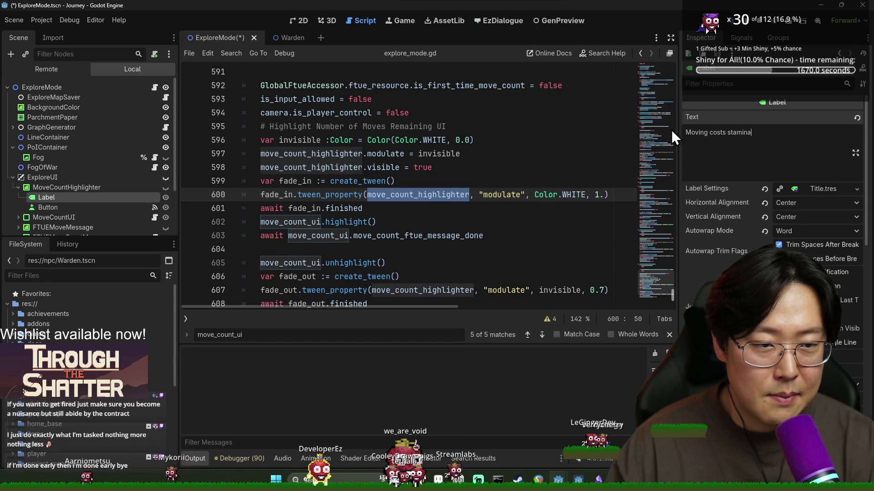
{"action": "type", "text": " indi"}
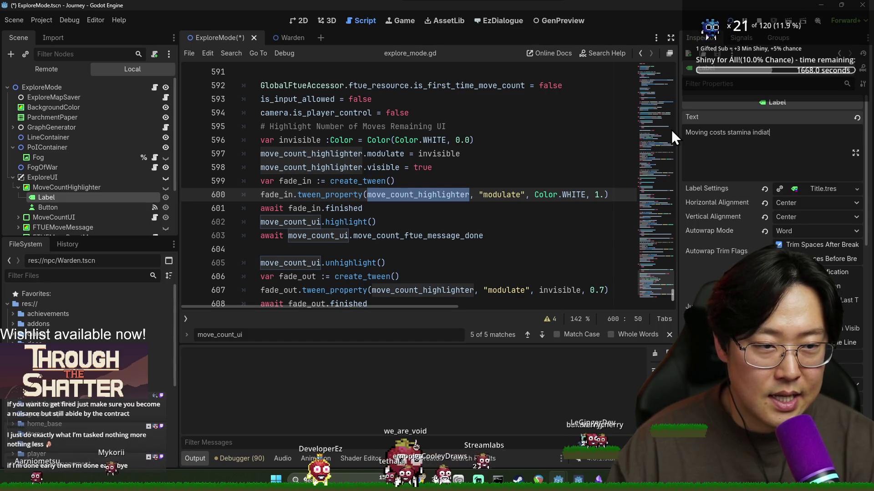
{"action": "type", "text": "cated here."}
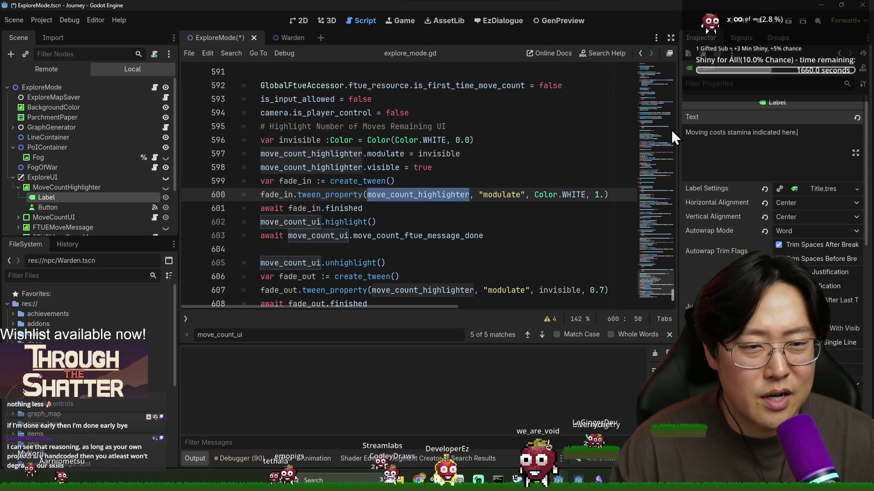
{"action": "double_click", "coordinate": [717, 133]}
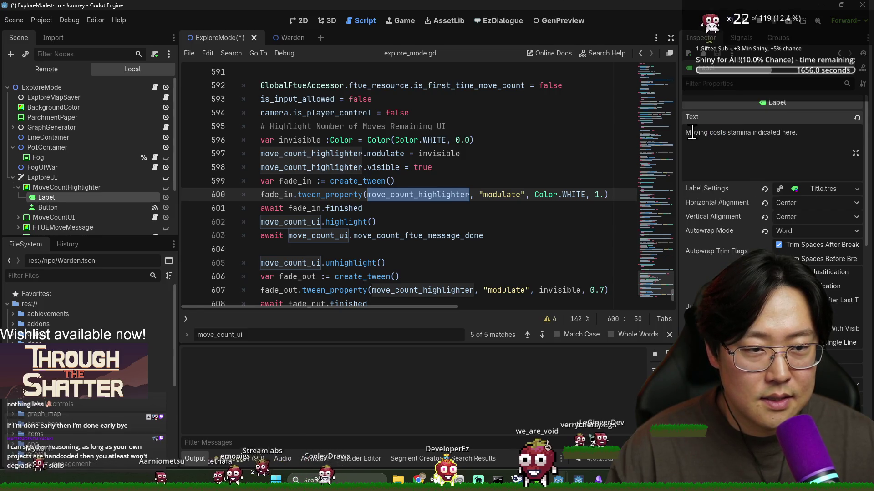
{"action": "left_click", "coordinate": [718, 132]}
{"action": "double_click", "coordinate": [717, 132]}
{"action": "type", "text": "spends"}
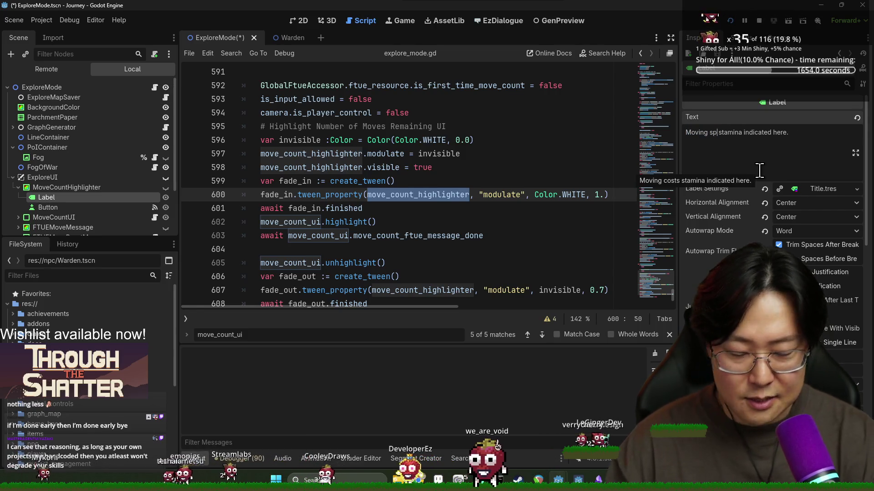
{"action": "key", "text": "Left"}
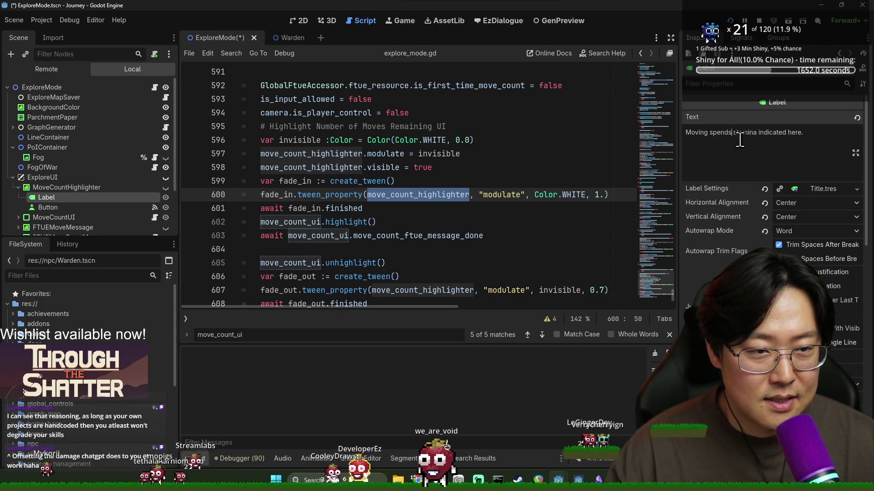
{"action": "type", "text": "your"}
{"action": "key", "text": "Right"}
{"action": "key", "text": "Right"}
{"action": "key", "text": "Right"}
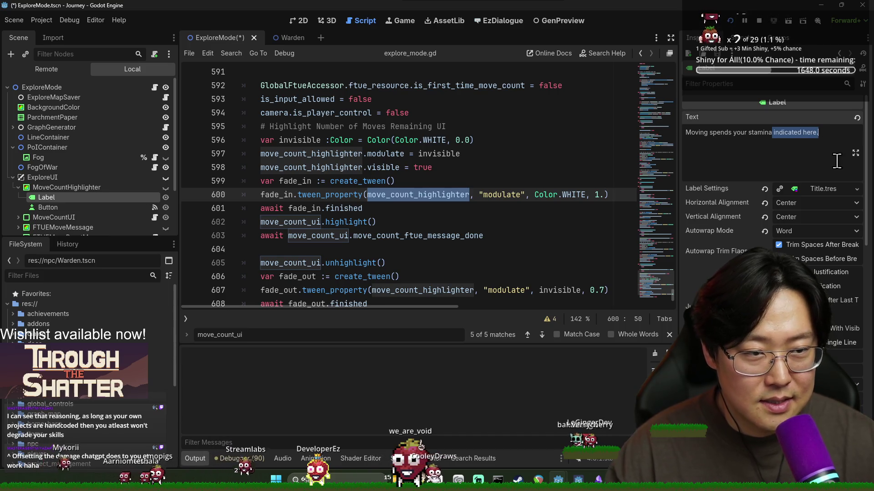
{"action": "type", "text": "s"}
{"action": "type", "text": "."}
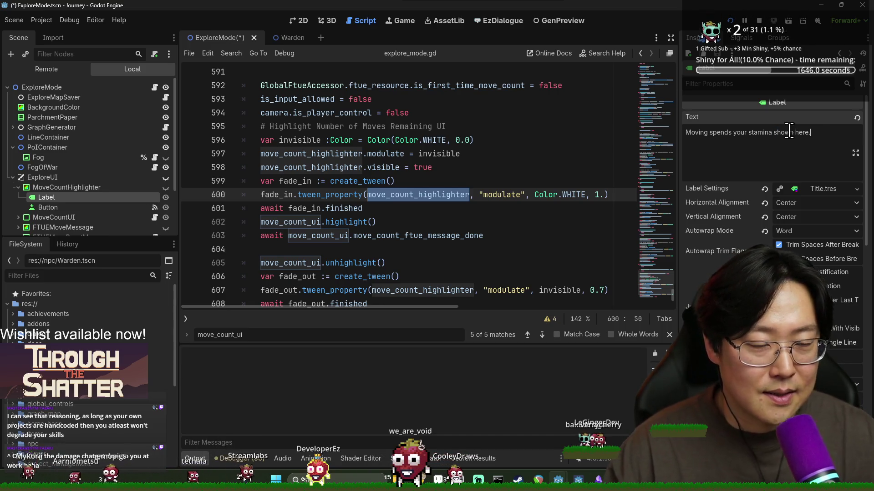
{"action": "left_click", "coordinate": [506, 181]}
{"action": "key", "text": "ctrl+s"}
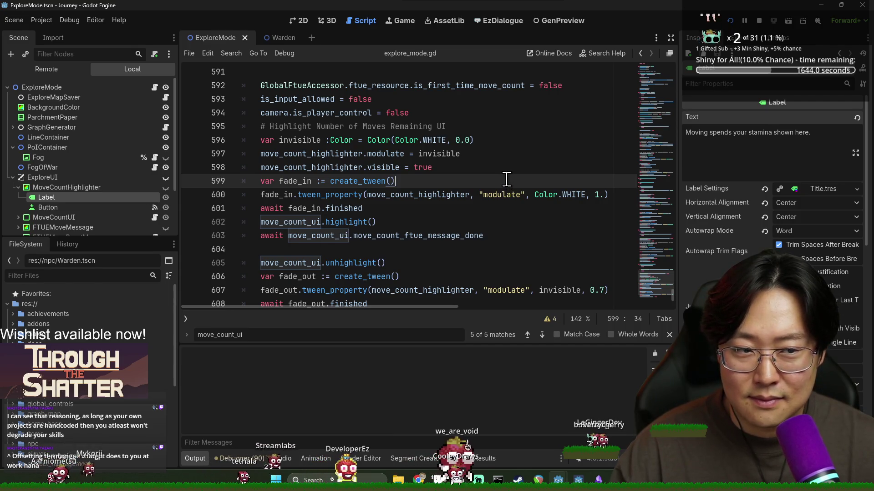
- Delete the trailing 'shown here' so the label reads 'Moving spends your stamina.' and save
{"action": "double_click", "coordinate": [783, 133]}
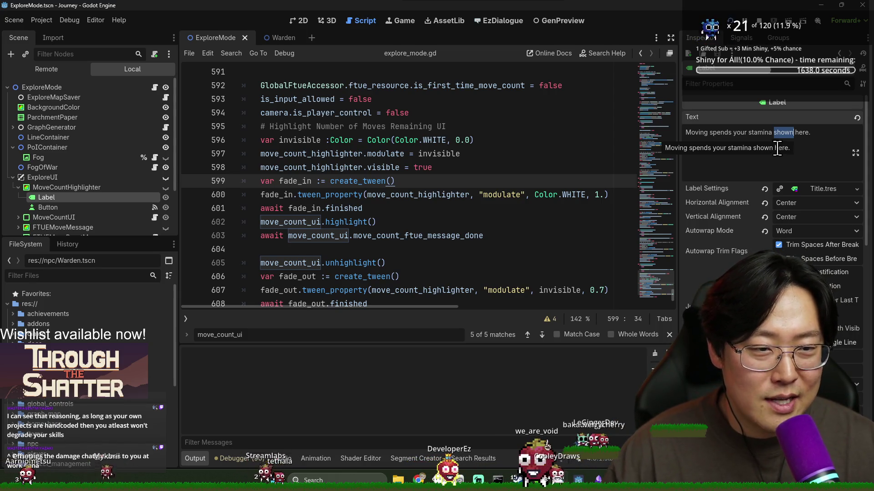
{"action": "left_click", "coordinate": [805, 136], "text": "shift"}
{"action": "key", "text": "BackSpace"}
{"action": "key", "text": "BackSpace"}
{"action": "left_click", "coordinate": [479, 179]}
{"action": "key", "text": "ctrl+s"}
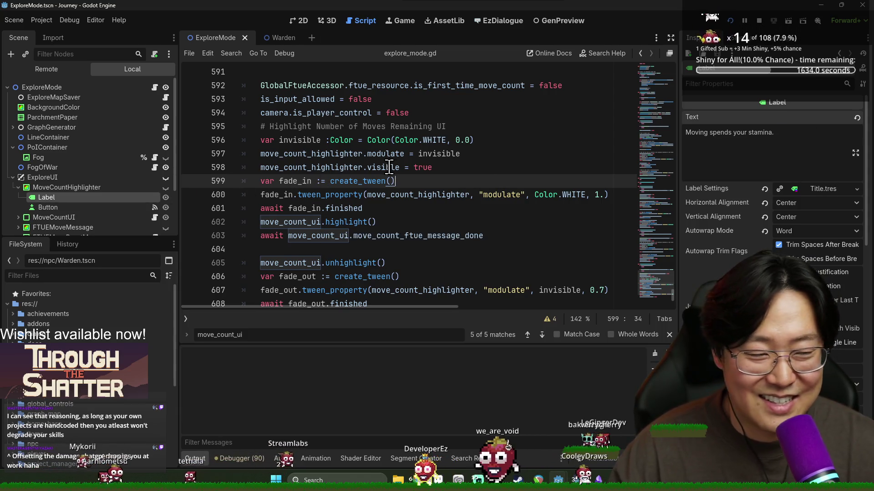
{"action": "key", "text": "ctrl+s"}
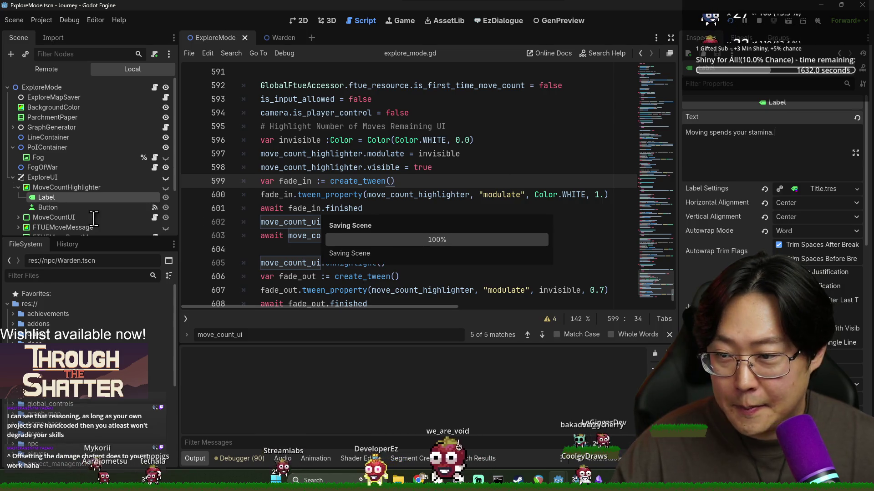
{"action": "scroll", "coordinate": [34, 219], "scroll_direction": "down", "scroll_amount": 1}
{"action": "left_click", "coordinate": [41, 189]}
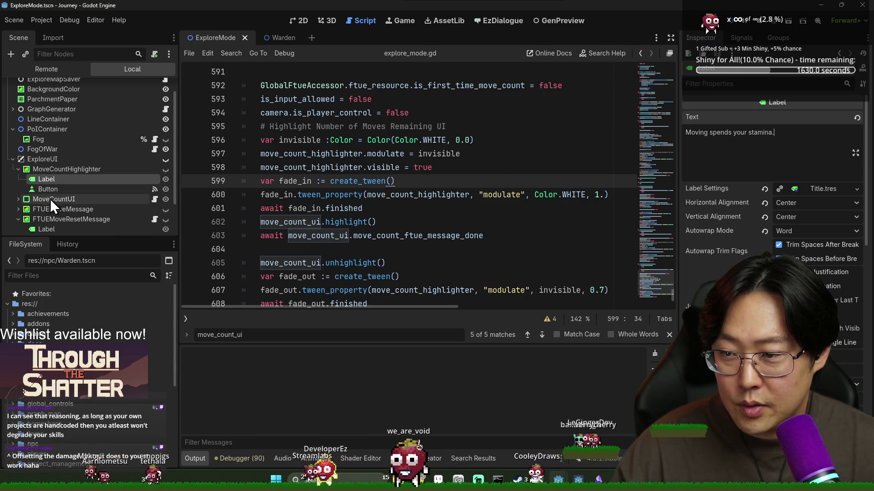
{"action": "key", "text": "ctrl+s"}
{"action": "left_click", "coordinate": [837, 192]}
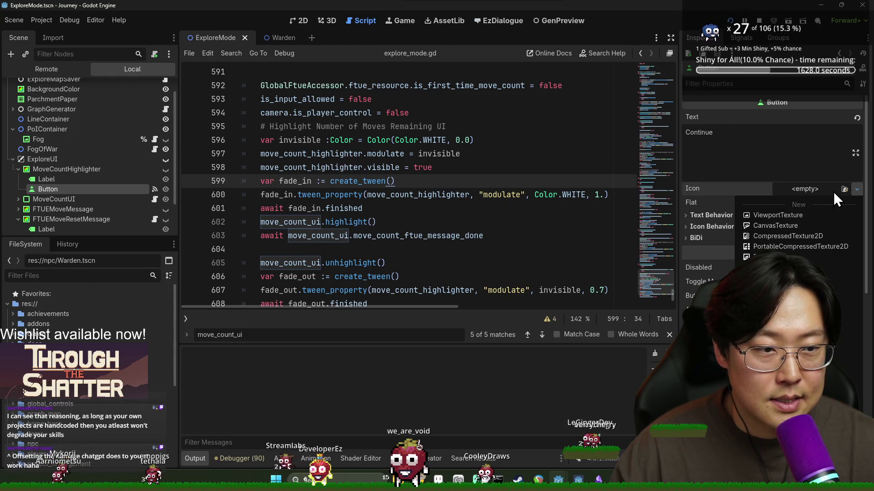
{"action": "left_click", "coordinate": [848, 192]}
{"action": "left_click", "coordinate": [843, 189]}
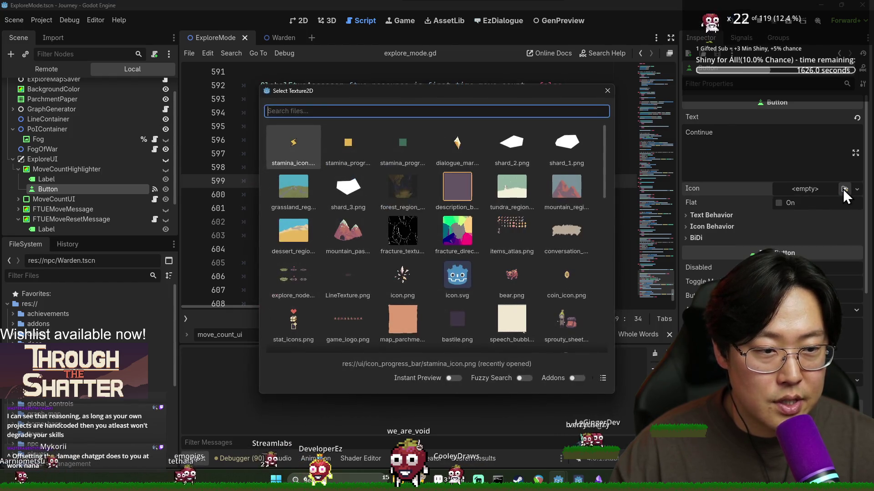
{"action": "scroll", "coordinate": [792, 214], "scroll_direction": "down", "scroll_amount": 3}
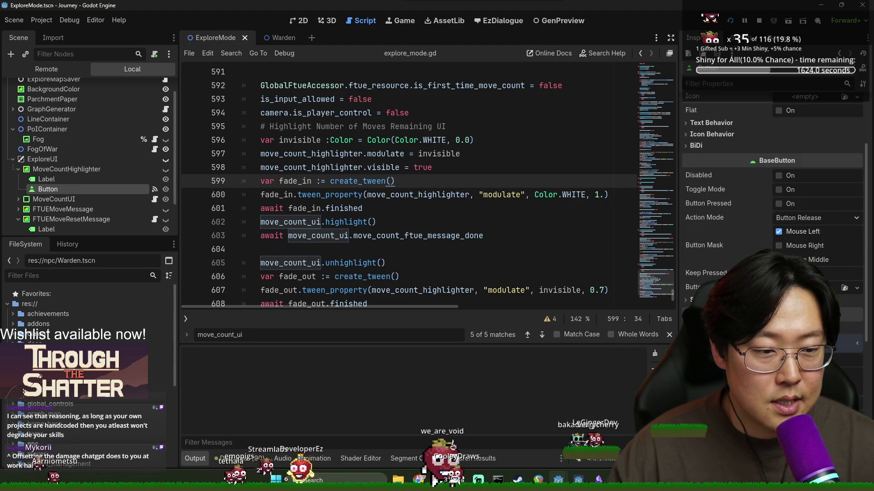
{"action": "scroll", "coordinate": [773, 204], "scroll_direction": "down", "scroll_amount": 3}
{"action": "left_click", "coordinate": [489, 249]}
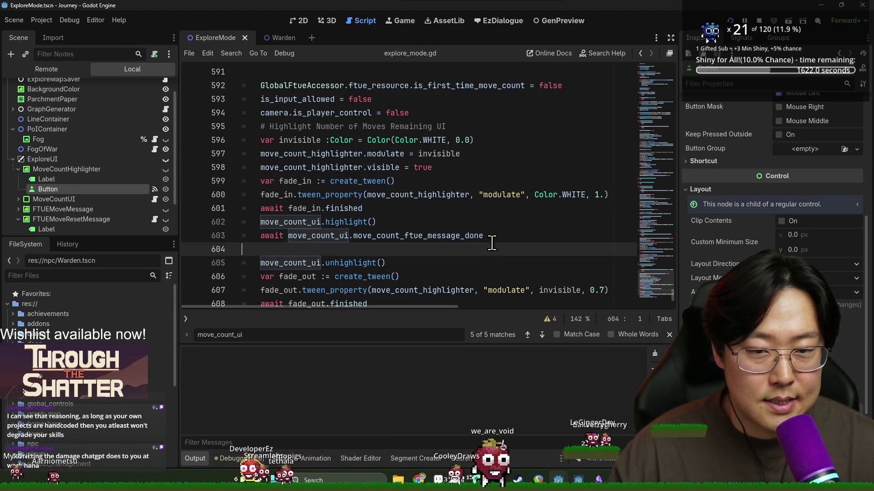
{"action": "key", "text": "ctrl+s"}
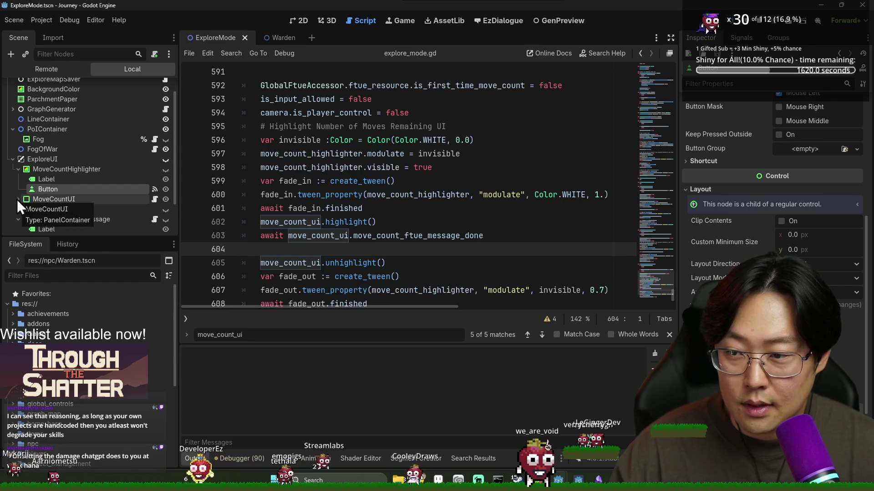
{"action": "left_click", "coordinate": [35, 201]}
- Select the FTUEMoveResetMessage label and start replacing its text with a stamina sentence
{"action": "left_click", "coordinate": [18, 209]}
{"action": "left_click", "coordinate": [37, 218]}
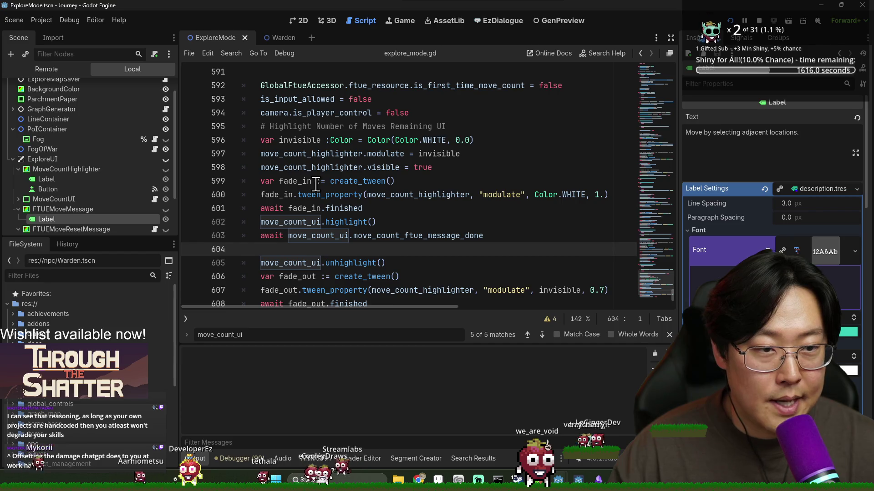
{"action": "scroll", "coordinate": [30, 176], "scroll_direction": "down", "scroll_amount": 3}
{"action": "left_click", "coordinate": [36, 187]}
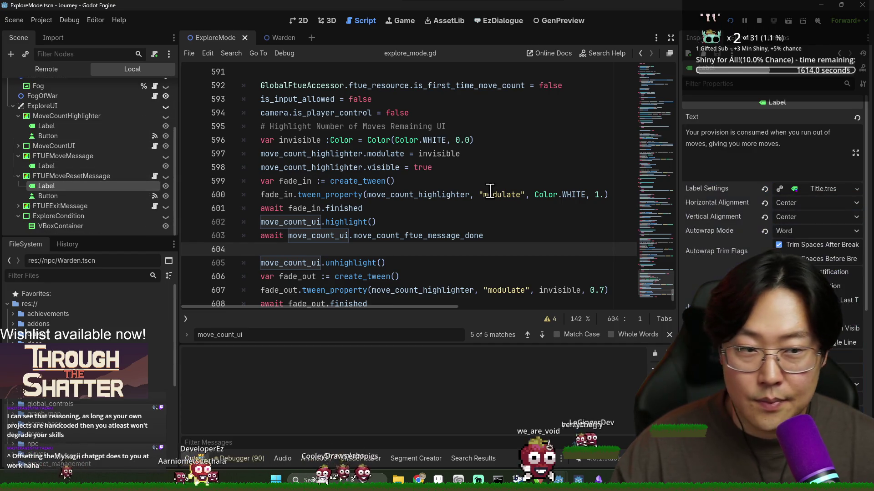
{"action": "triple_click", "coordinate": [702, 134]}
{"action": "left_click", "coordinate": [797, 148]}
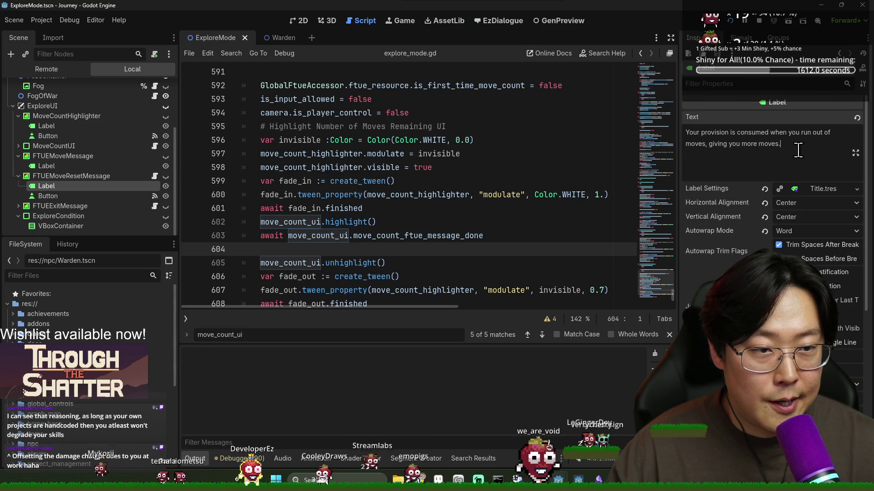
{"action": "left_click_drag", "start_coordinate": [798, 149], "coordinate": [679, 135]}
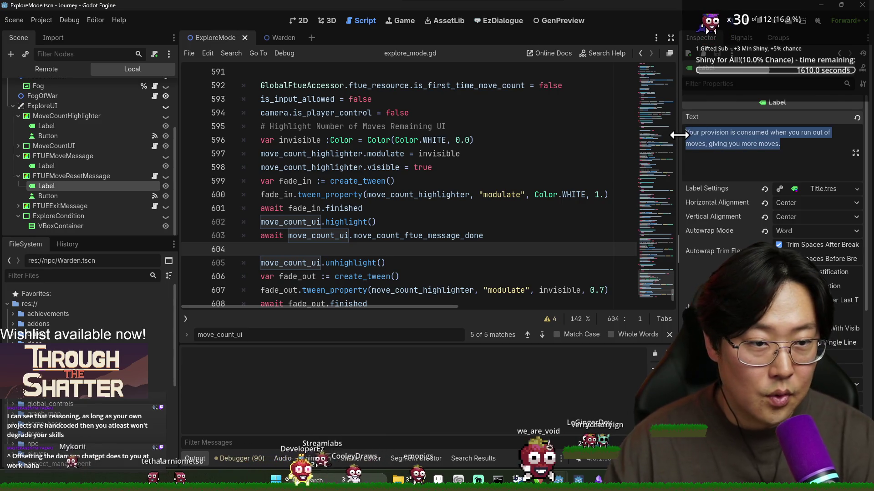
{"action": "type", "text": "Stamina is reset"}
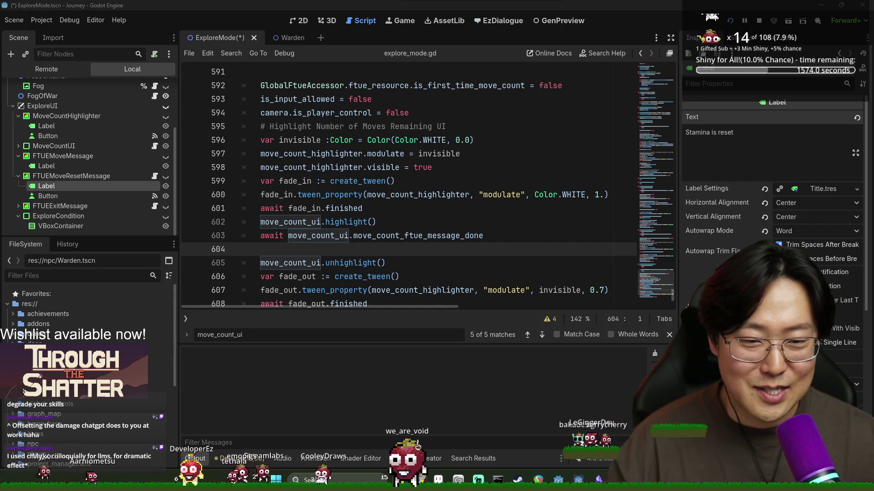
- Return focus to the explore_mode script and save the scene
{"action": "left_click", "coordinate": [506, 264]}
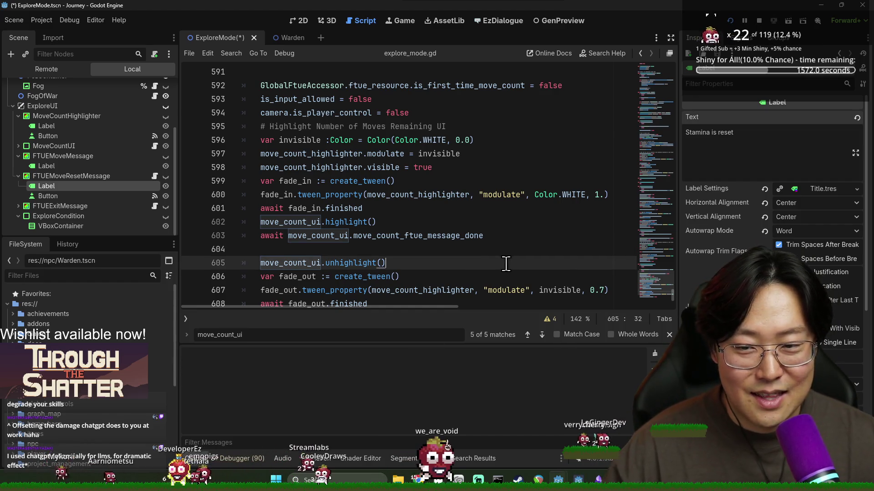
{"action": "left_click", "coordinate": [457, 248]}
{"action": "key", "text": "ctrl+s"}
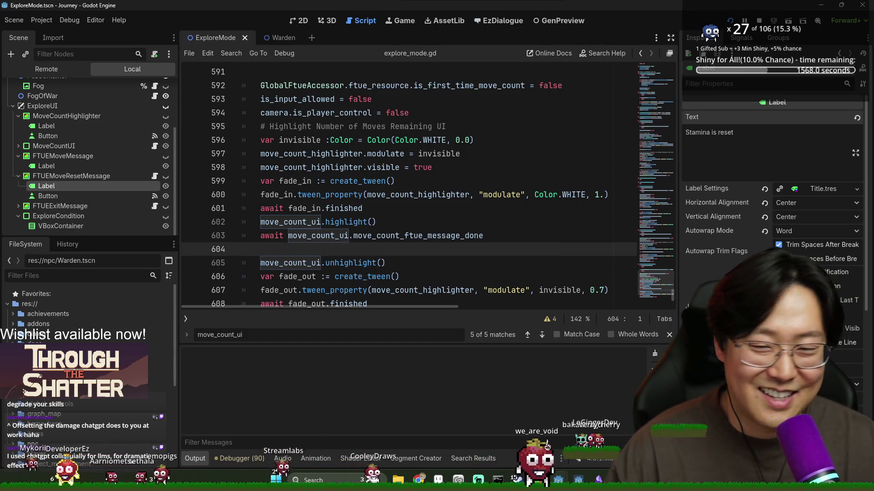
{"action": "key", "text": "ctrl+s"}
{"action": "left_click", "coordinate": [440, 224]}
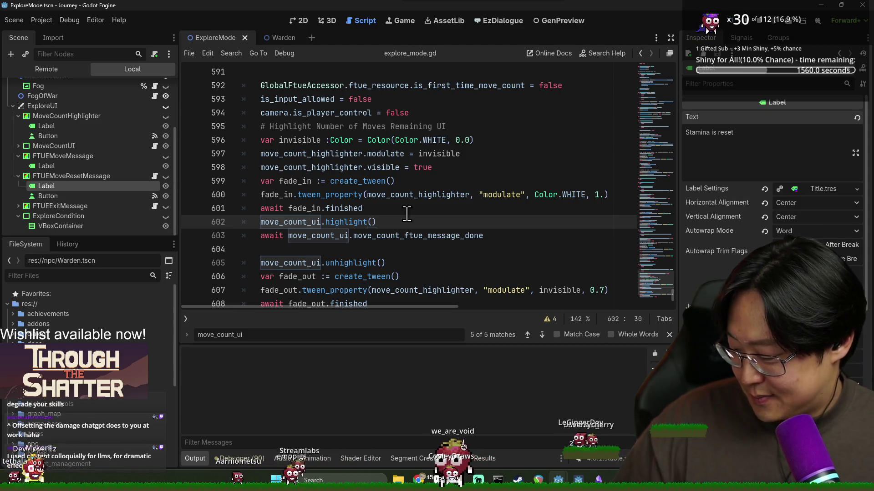
{"action": "left_click", "coordinate": [367, 247]}
{"action": "key", "text": "ctrl+s"}
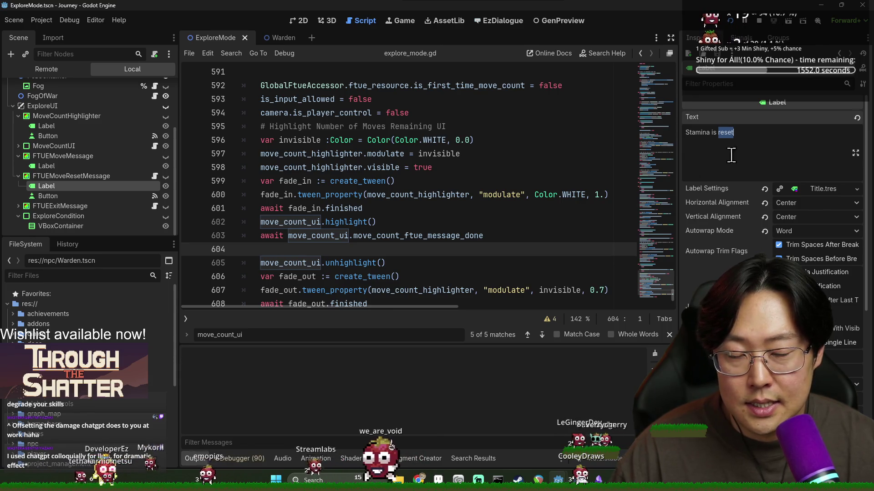
- Reword the label's 'is reset' phrase and save the scene
{"action": "left_click_drag", "start_coordinate": [791, 142], "coordinate": [708, 135]}
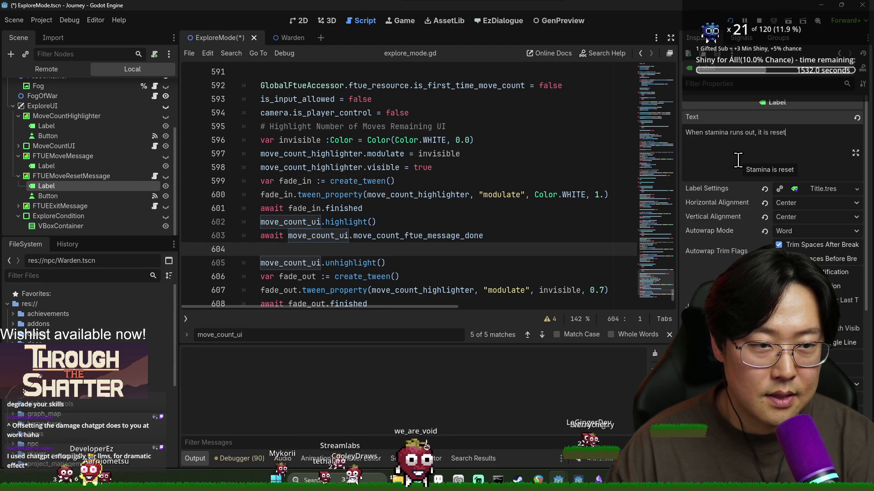
{"action": "type", "text": " and your provision is consume"}
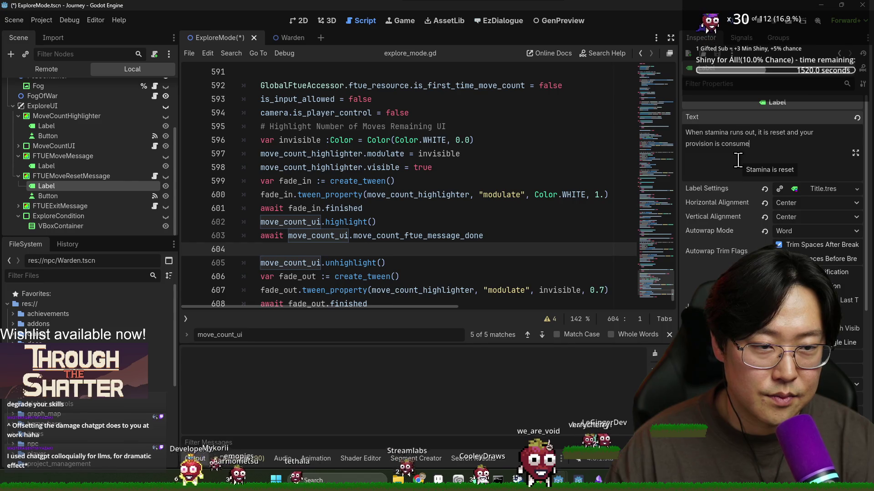
{"action": "type", "text": "d."}
{"action": "double_click", "coordinate": [717, 133]}
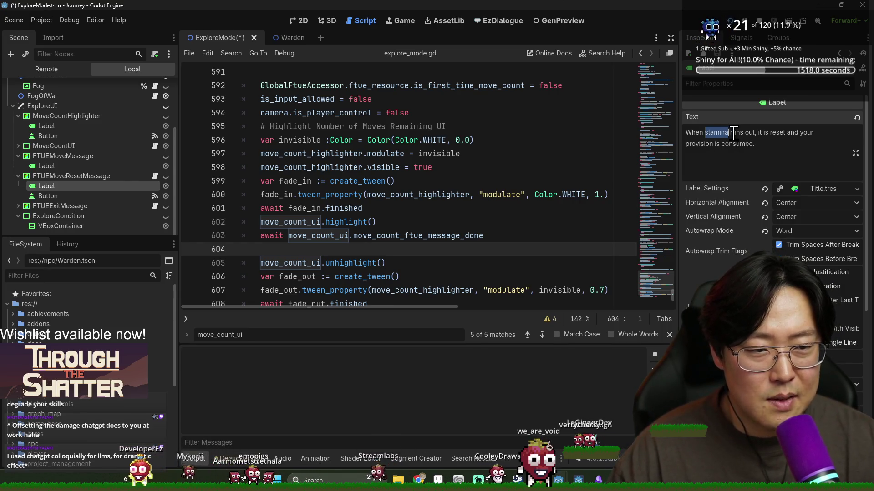
{"action": "left_click", "coordinate": [804, 140]}
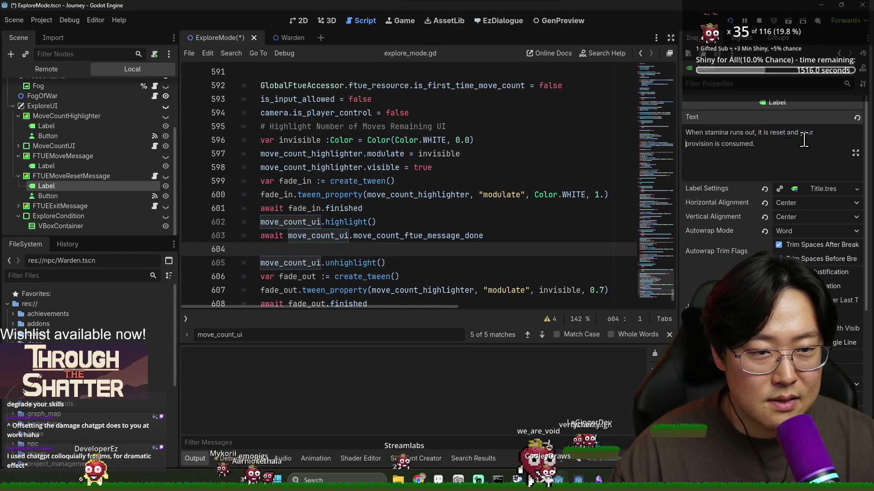
{"action": "key", "text": "ctrl+s"}
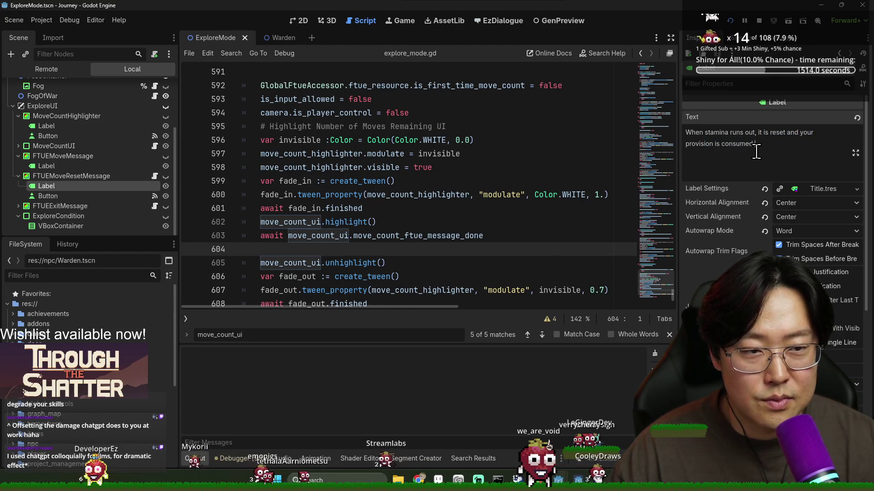
- Break the label after 'out,' onto a second line, capitalise PROVISION and save
{"action": "left_click", "coordinate": [758, 133]}
{"action": "key", "text": "Return"}
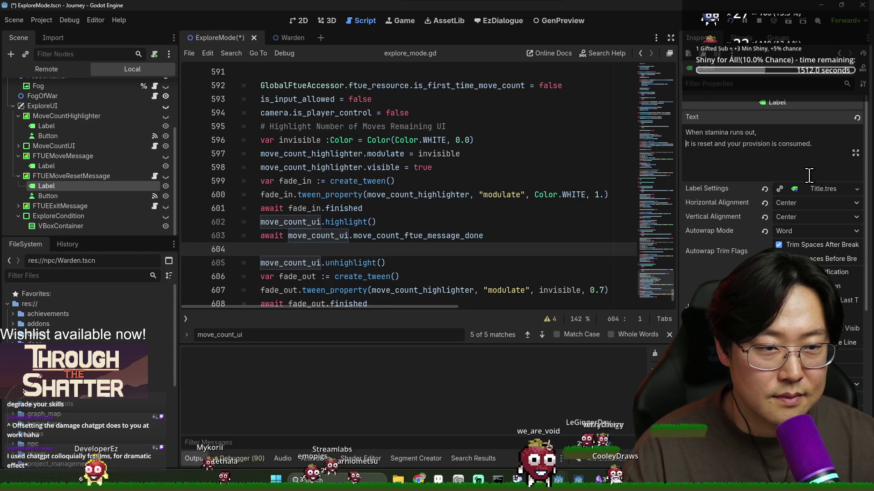
{"action": "key", "text": "Delete"}
{"action": "key", "text": "Delete"}
{"action": "type", "text": "i"}
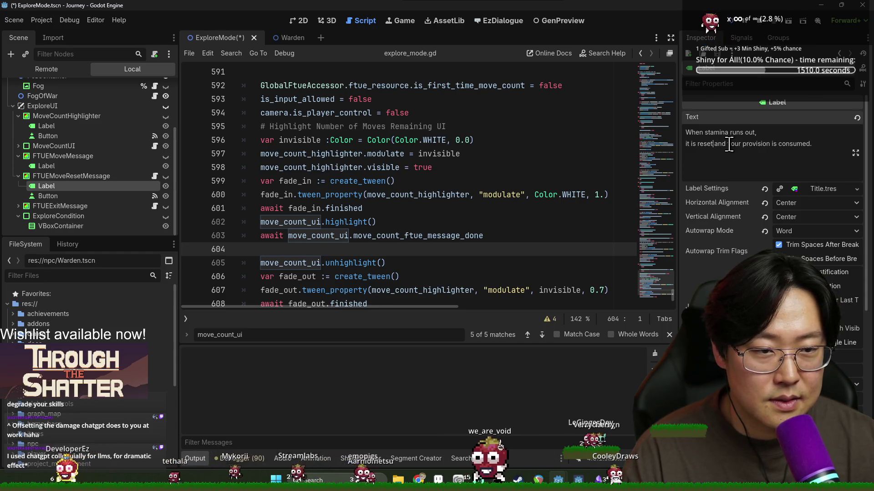
{"action": "double_click", "coordinate": [758, 144]}
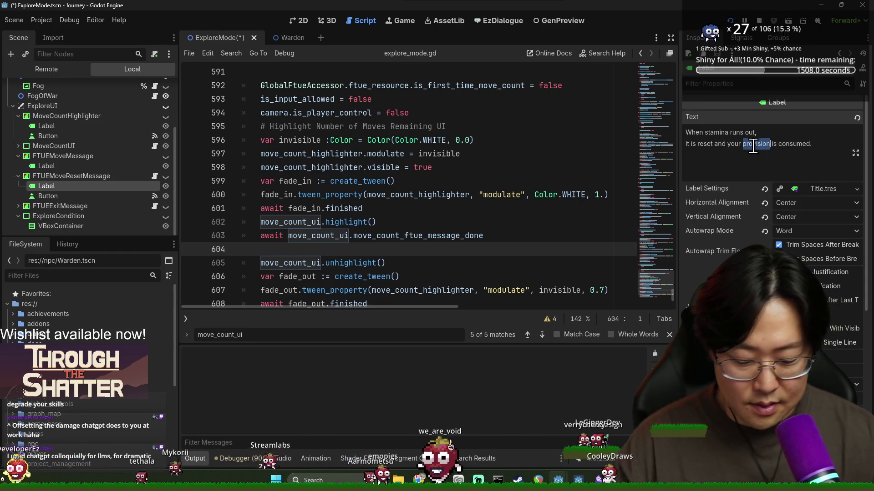
{"action": "type", "text": "PROVISION"}
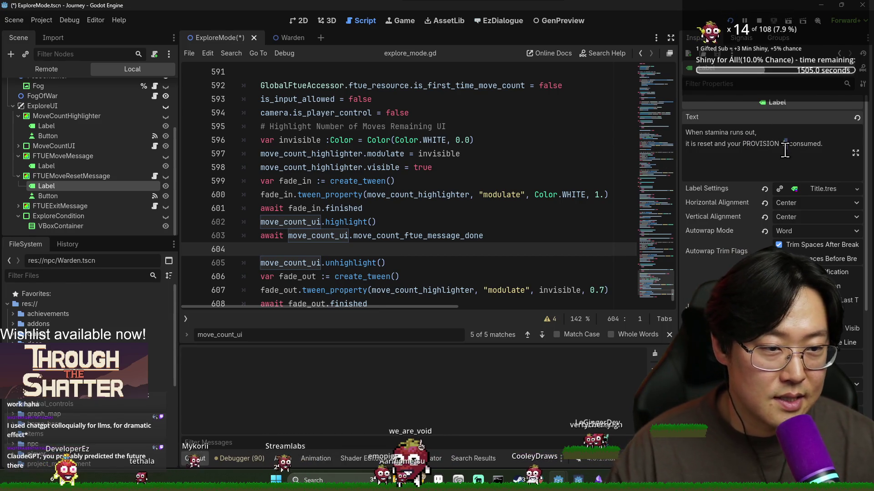
{"action": "key", "text": "ctrl+s"}
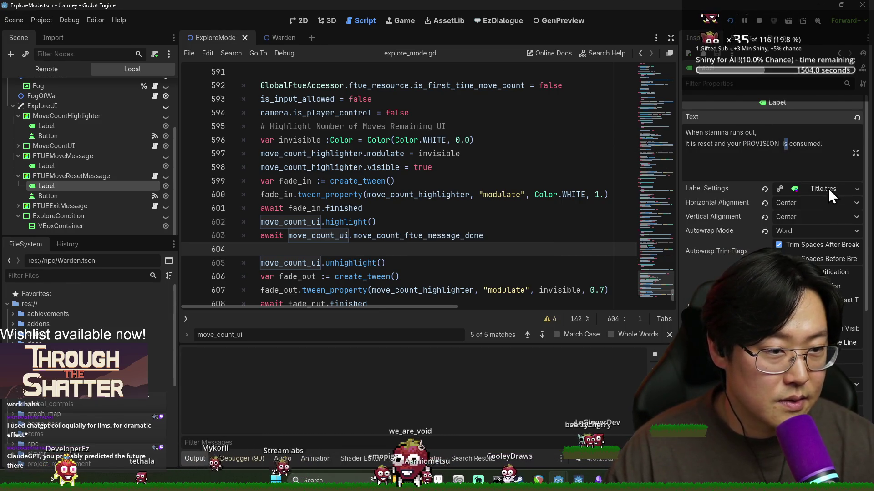
{"action": "left_click", "coordinate": [828, 189]}
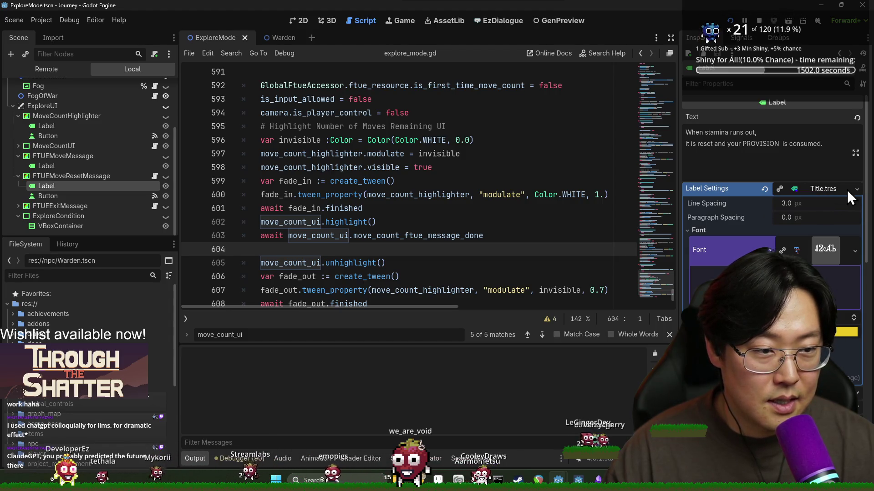
{"action": "left_click", "coordinate": [824, 192]}
- Quick-load description.tres as the selected label's style and save the scene
{"action": "left_click", "coordinate": [856, 189]}
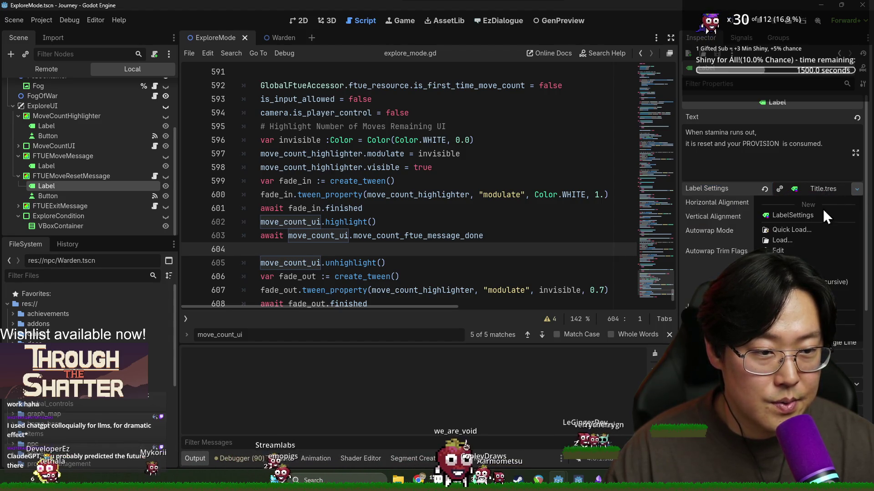
{"action": "left_click", "coordinate": [798, 230]}
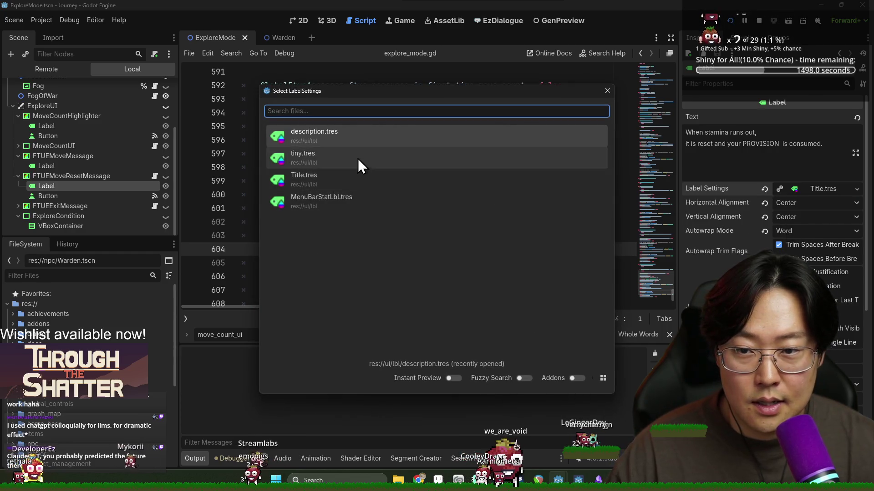
{"action": "left_click", "coordinate": [346, 142]}
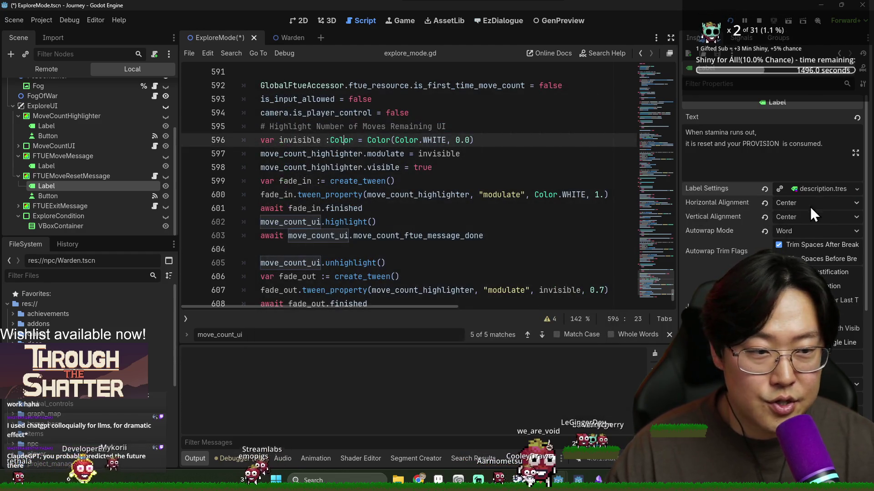
{"action": "left_click", "coordinate": [819, 189]}
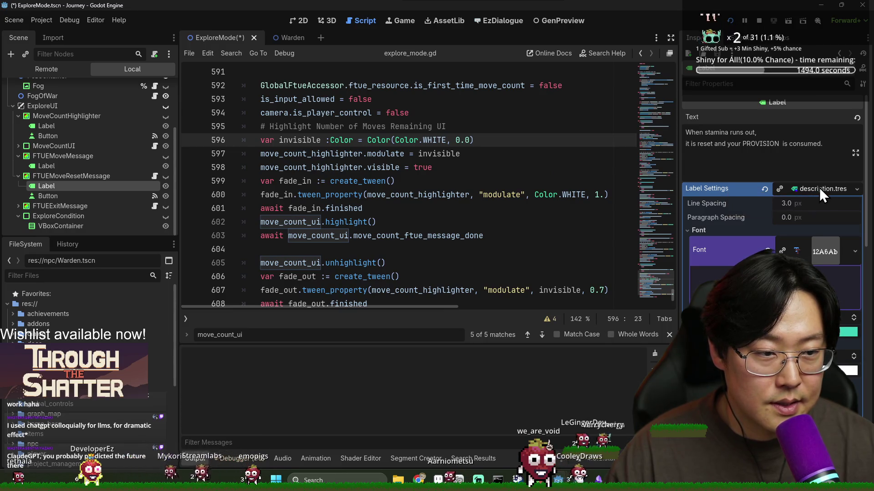
{"action": "key", "text": "ctrl+s"}
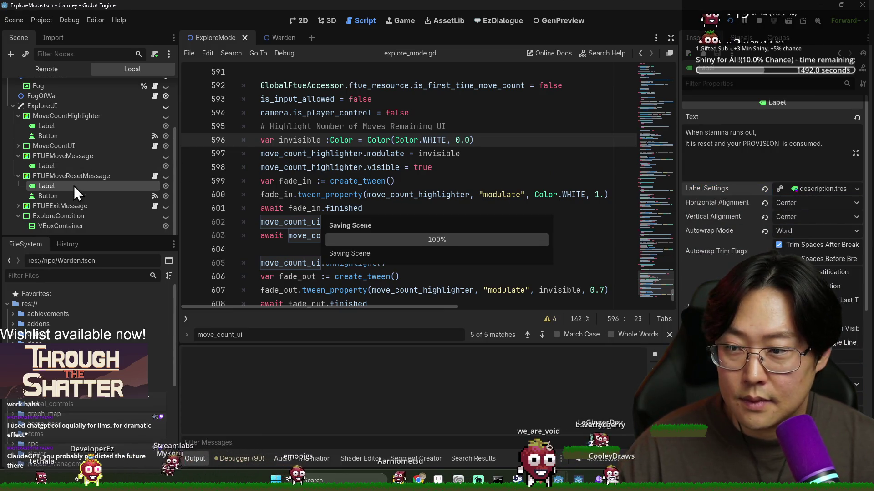
- Replace Title.tres with description.tres on the 'Moving spends your stamina.' label and save
{"action": "left_click", "coordinate": [50, 126]}
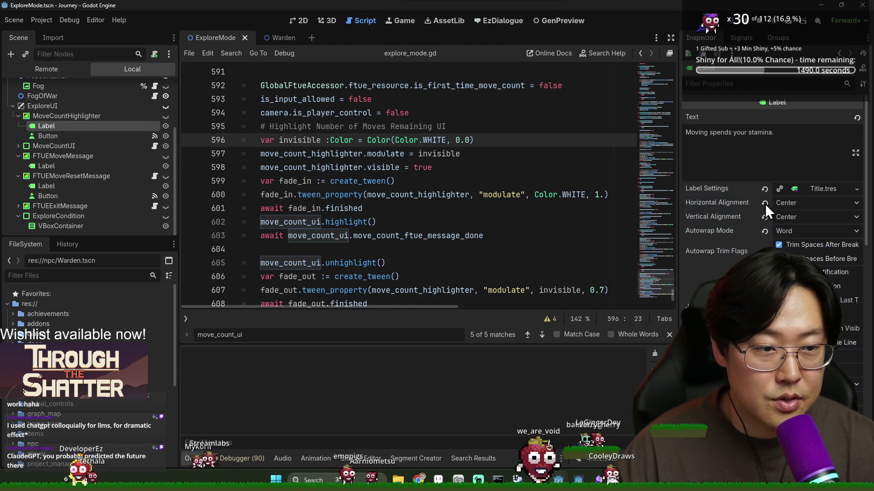
{"action": "left_click", "coordinate": [765, 189]}
{"action": "left_click", "coordinate": [845, 189]}
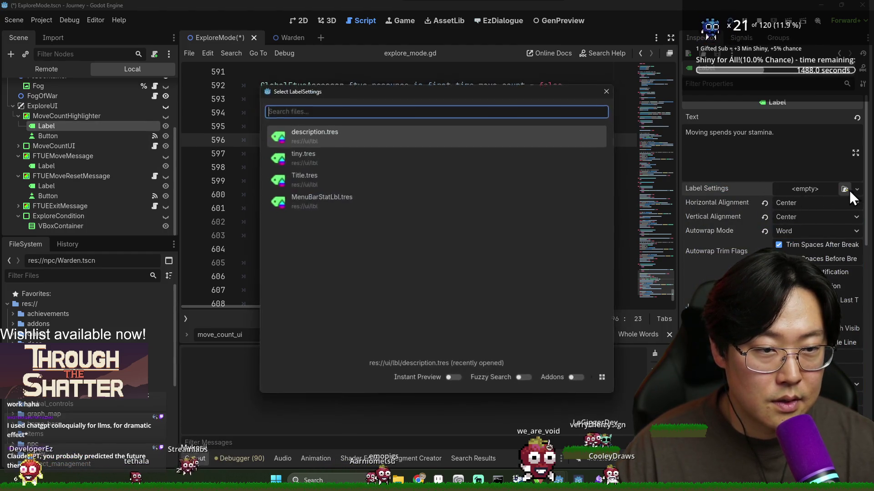
{"action": "key", "text": "Return"}
{"action": "key", "text": "ctrl+s"}
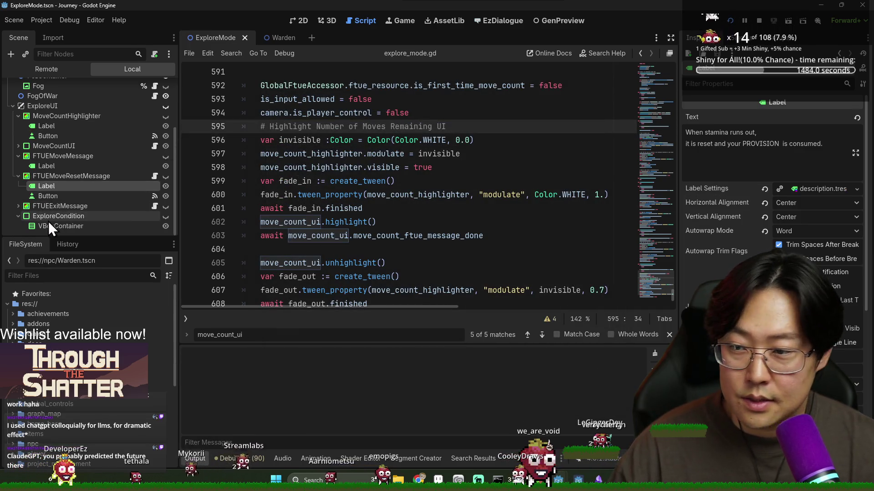
{"action": "left_click", "coordinate": [17, 206]}
- Save the scene with the exit tutorial label selected, then browse explore_mode.gd
{"action": "left_click", "coordinate": [49, 217]}
{"action": "key", "text": "ctrl+s"}
{"action": "scroll", "coordinate": [373, 175], "scroll_direction": "up", "scroll_amount": 4}
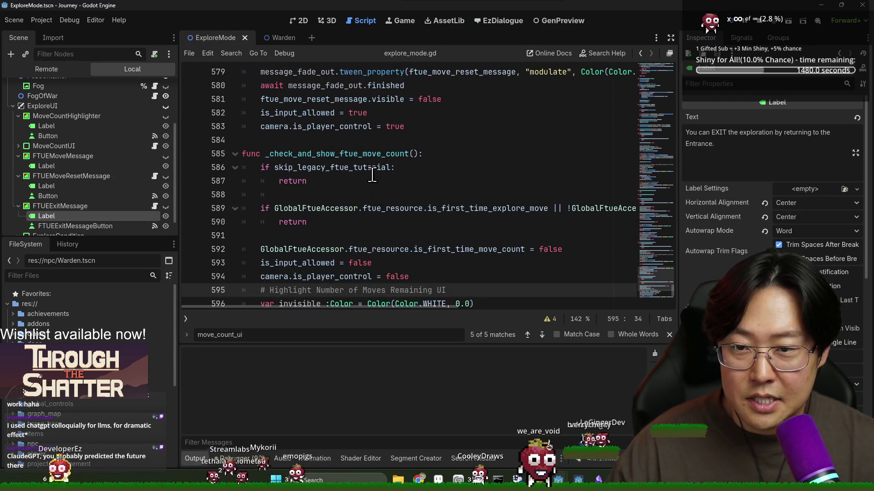
{"action": "scroll", "coordinate": [372, 175], "scroll_direction": "down", "scroll_amount": 8}
{"action": "scroll", "coordinate": [360, 178], "scroll_direction": "up", "scroll_amount": 9}
{"action": "scroll", "coordinate": [358, 179], "scroll_direction": "up", "scroll_amount": 10}
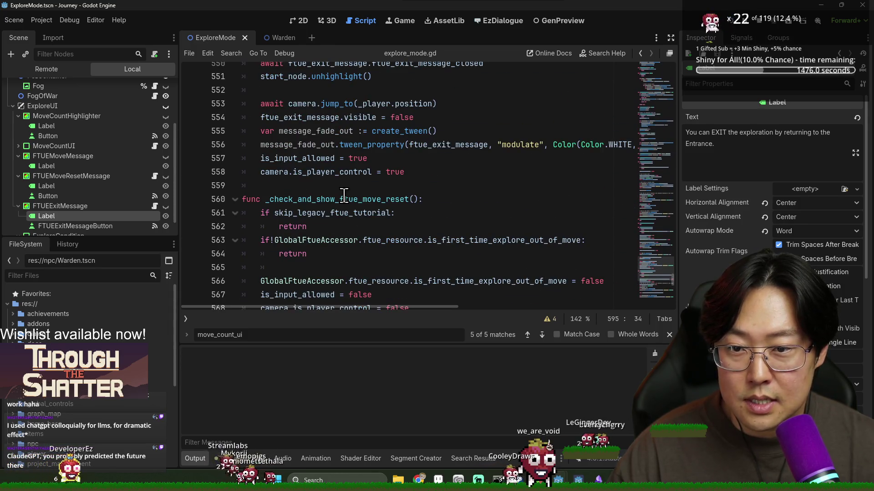
{"action": "scroll", "coordinate": [344, 196], "scroll_direction": "up", "scroll_amount": 6}
{"action": "scroll", "coordinate": [346, 197], "scroll_direction": "up", "scroll_amount": 5}
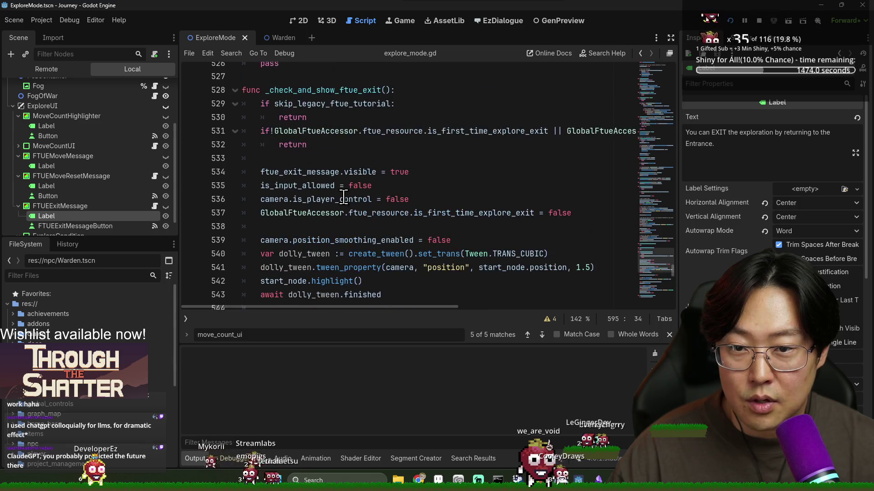
- Comment out the await _check_and_show_ftue_exit() call on line 389 and save the script
{"action": "left_click", "coordinate": [358, 199]}
{"action": "key", "text": "ctrl+f"}
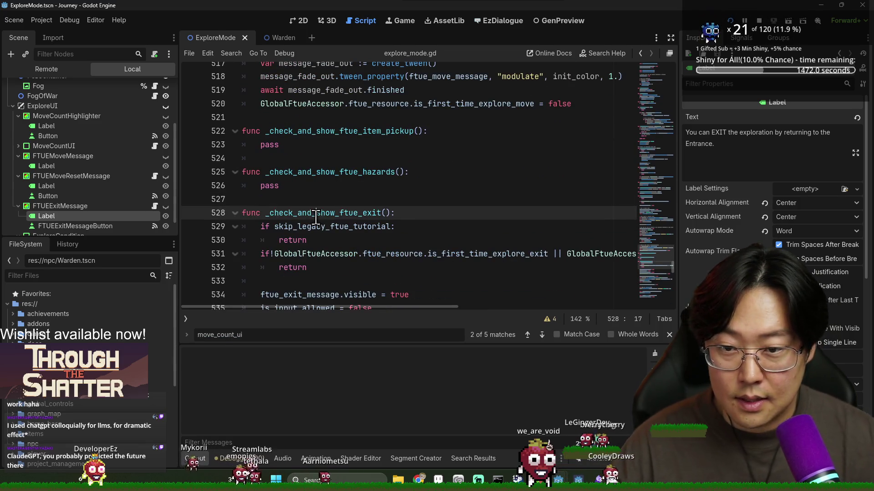
{"action": "double_click", "coordinate": [314, 213]}
{"action": "key", "text": "ctrl+f"}
{"action": "key", "text": "Return"}
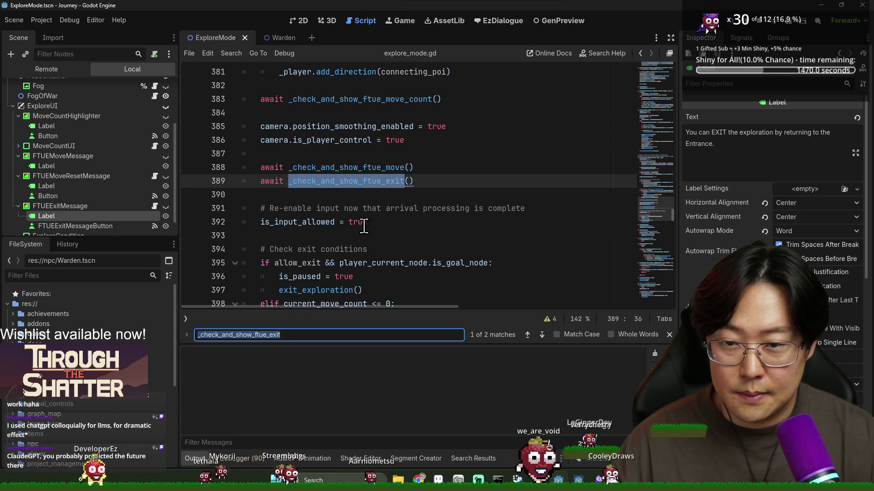
{"action": "left_click", "coordinate": [261, 181]}
{"action": "type", "text": "#"}
{"action": "key", "text": "ctrl+s"}
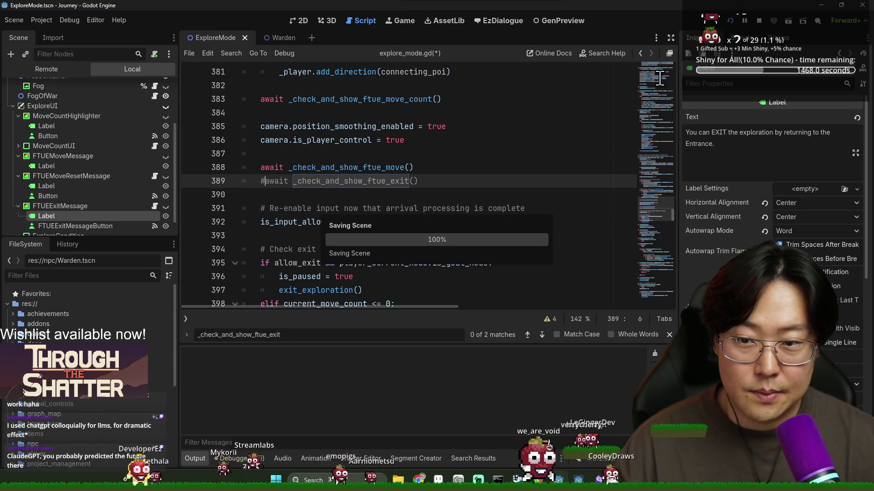
{"action": "left_click", "coordinate": [730, 21]}
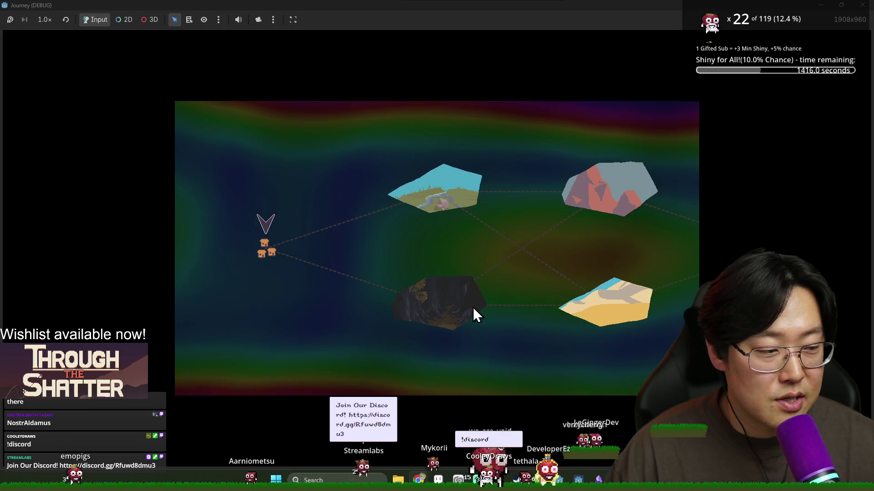
- Enter the dark island on the world map to begin exploring
{"action": "left_click", "coordinate": [449, 308]}
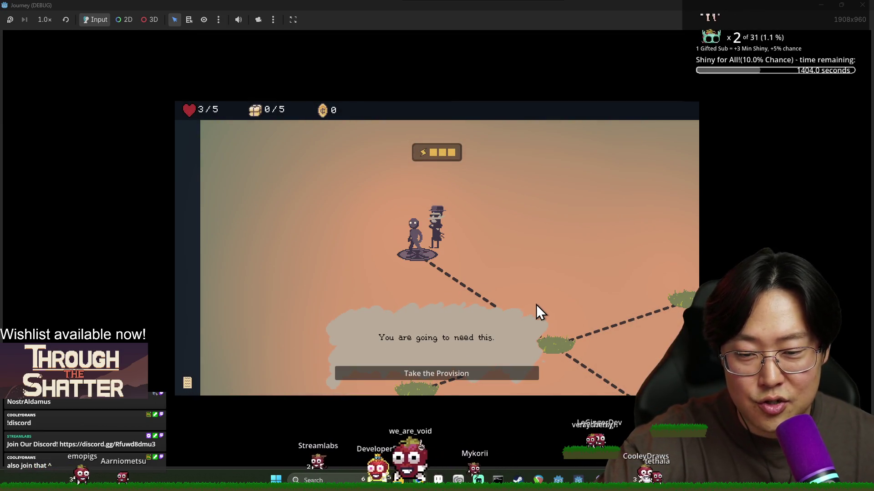
- Take the provision, move to the central node, and dismiss the stamina tutorial message
{"action": "left_click", "coordinate": [491, 372]}
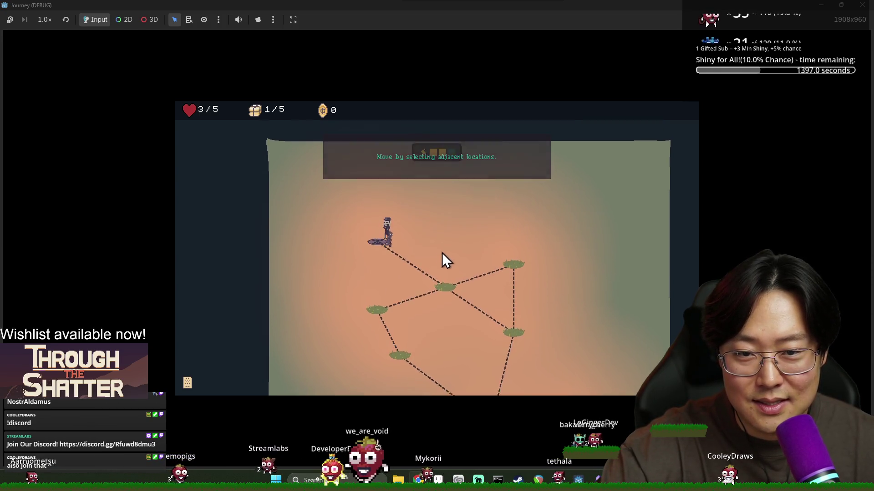
{"action": "left_click", "coordinate": [443, 253]}
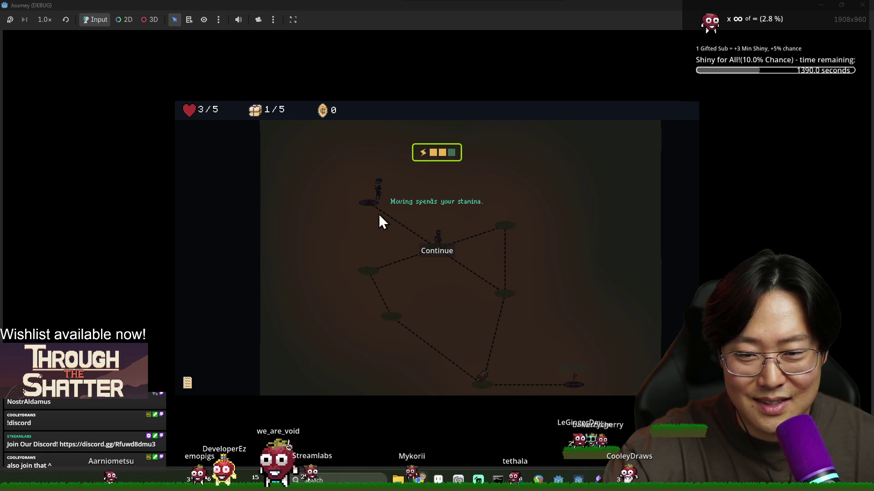
{"action": "left_click", "coordinate": [448, 252]}
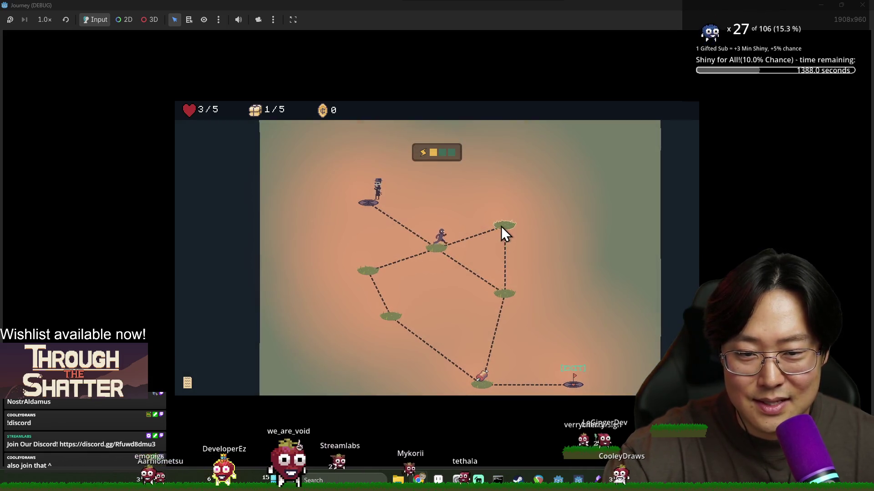
- Walk through the nodes, dismiss the stamina-runs-out message, defeat the enemy and reach the exit
{"action": "left_click", "coordinate": [501, 226]}
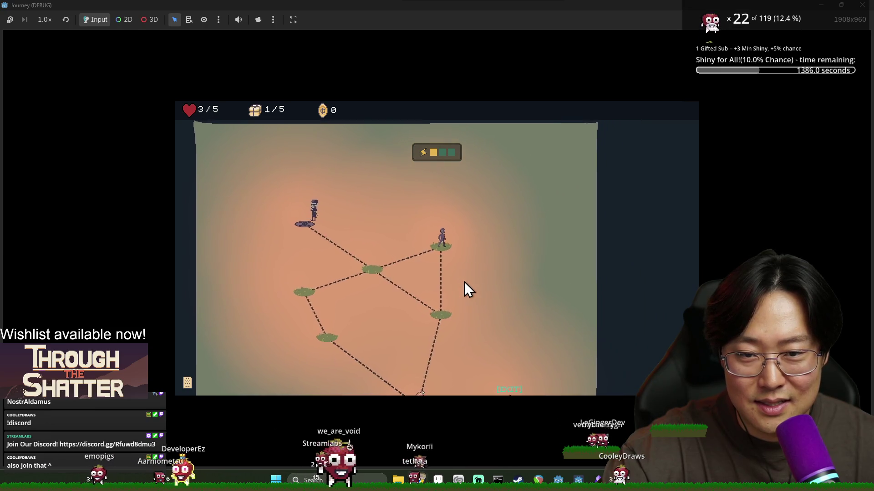
{"action": "left_click", "coordinate": [441, 315]}
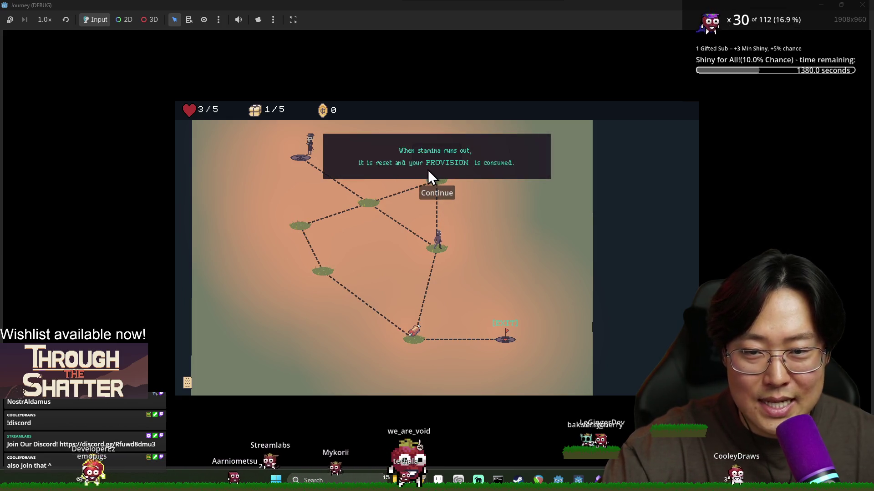
{"action": "left_click", "coordinate": [438, 194]}
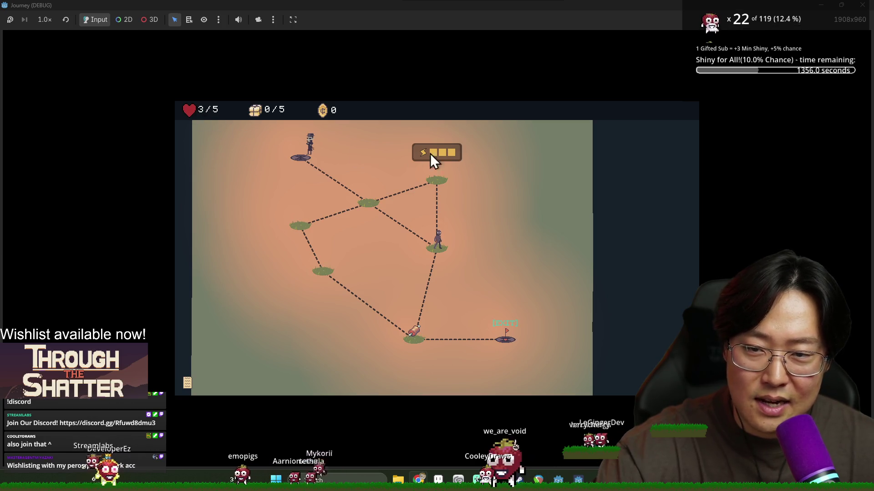
{"action": "left_click", "coordinate": [415, 343]}
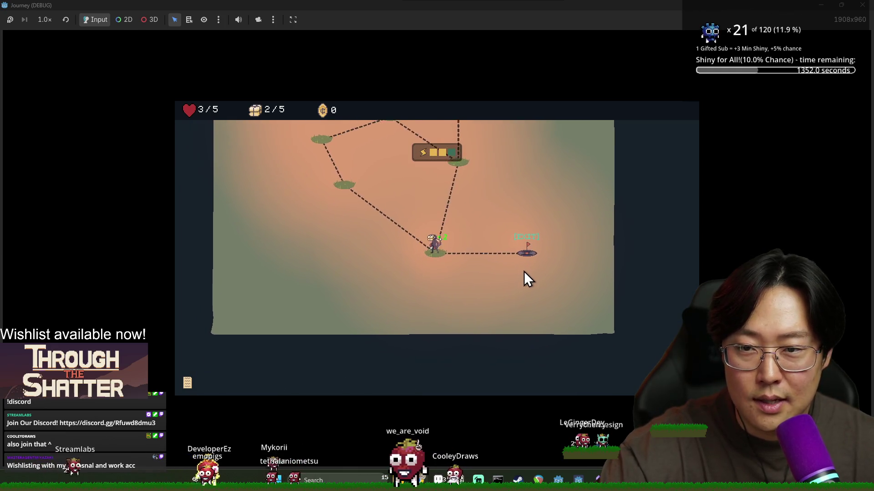
{"action": "left_click", "coordinate": [536, 251]}
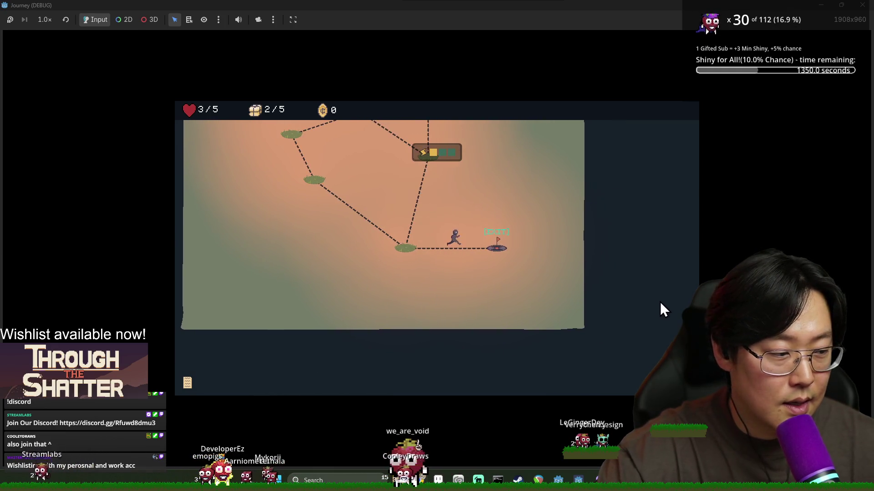